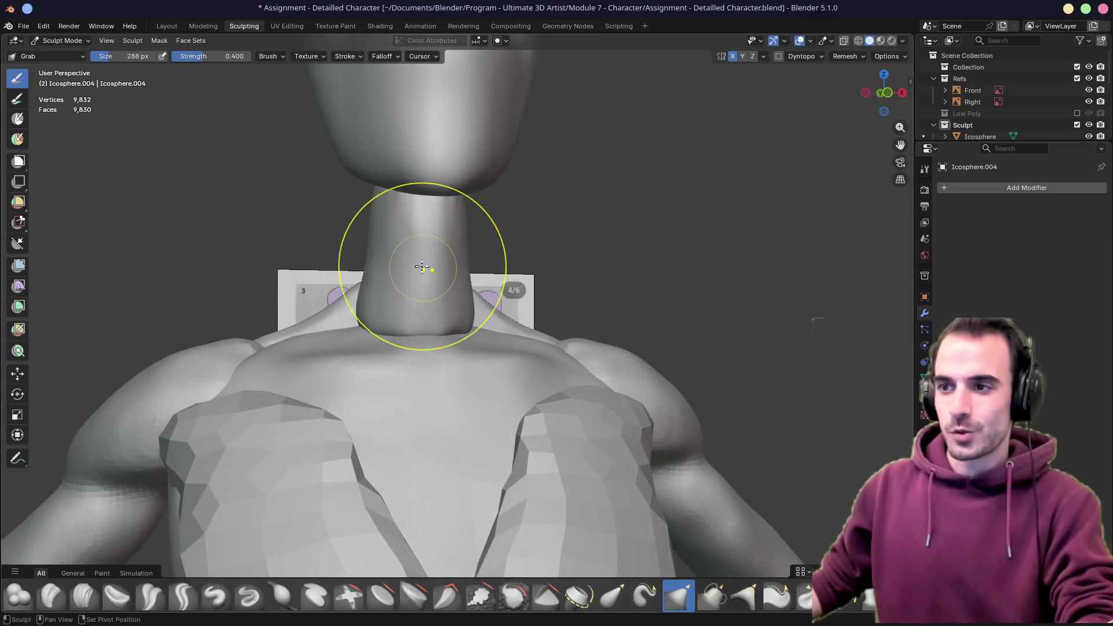
Pull the front and sides of the neck into shape with the Grab brush
{"action": "middle_click_drag", "start_coordinate": [495, 280], "coordinate": [473, 316]}
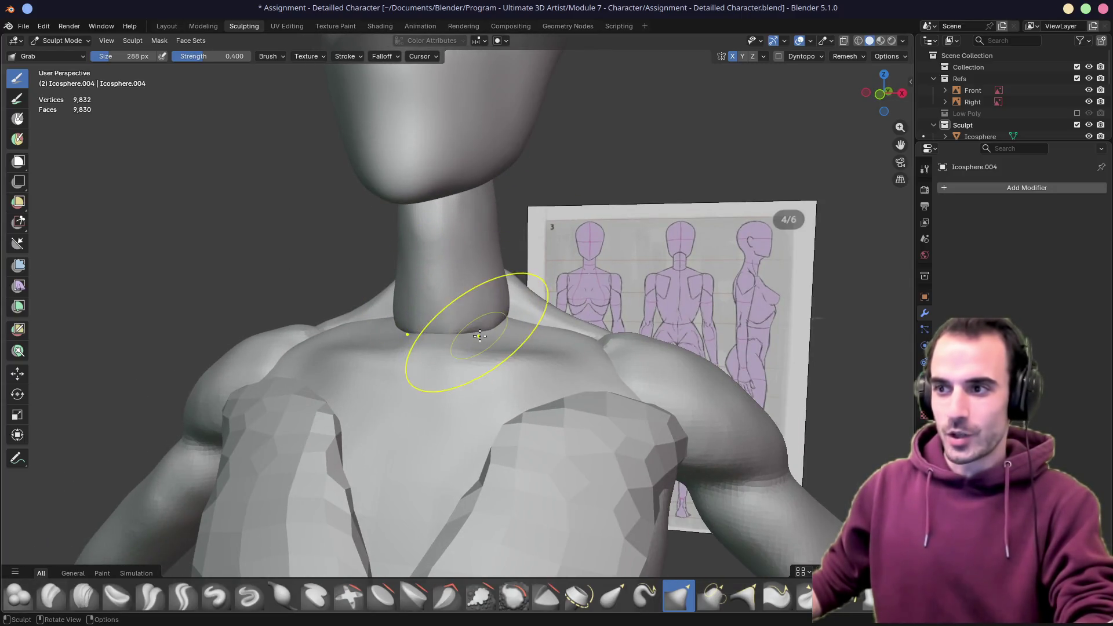
{"action": "middle_click_drag", "start_coordinate": [564, 296], "coordinate": [510, 323]}
{"action": "left_click_drag", "start_coordinate": [509, 323], "coordinate": [572, 295]}
{"action": "middle_click_drag", "start_coordinate": [572, 295], "coordinate": [795, 319]}
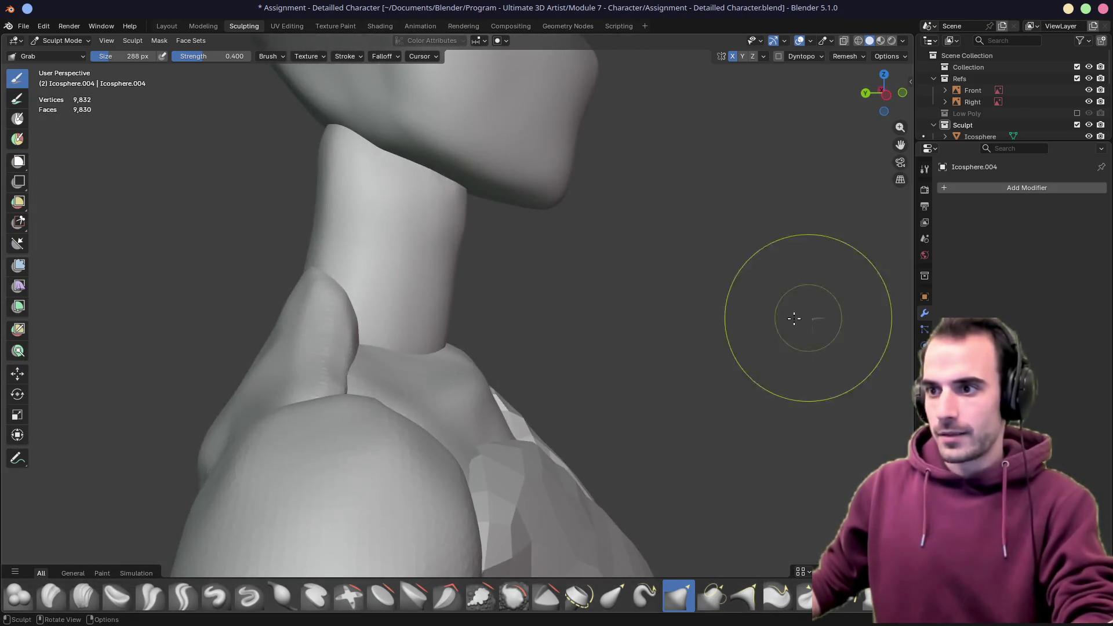
{"action": "mouse_move", "coordinate": [497, 311]}
{"action": "middle_mouse_down"}
{"action": "mouse_move", "coordinate": [350, 288]}
{"action": "mouse_move", "coordinate": [542, 270]}
{"action": "mouse_move", "coordinate": [493, 255]}
{"action": "mouse_move", "coordinate": [522, 249]}
{"action": "mouse_move", "coordinate": [510, 278]}
{"action": "mouse_move", "coordinate": [403, 199]}
{"action": "mouse_move", "coordinate": [567, 243]}
{"action": "mouse_move", "coordinate": [294, 241]}
{"action": "middle_mouse_up"}
{"action": "scroll", "coordinate": [403, 199], "scroll_direction": "down", "scroll_amount": 4}
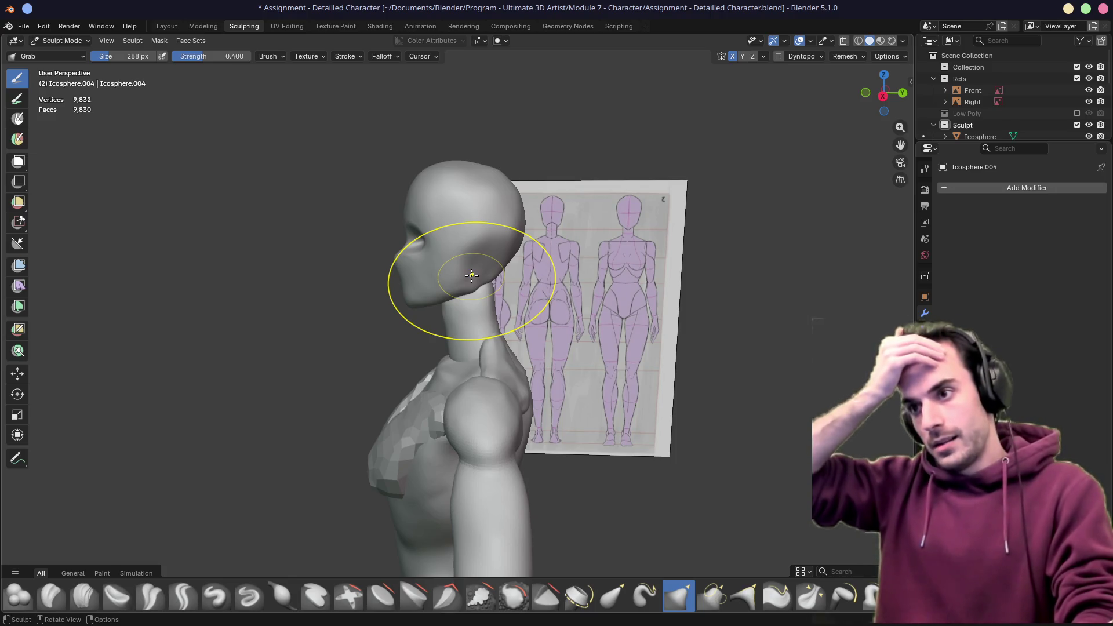
{"action": "middle_click_drag", "start_coordinate": [472, 276], "coordinate": [509, 249]}
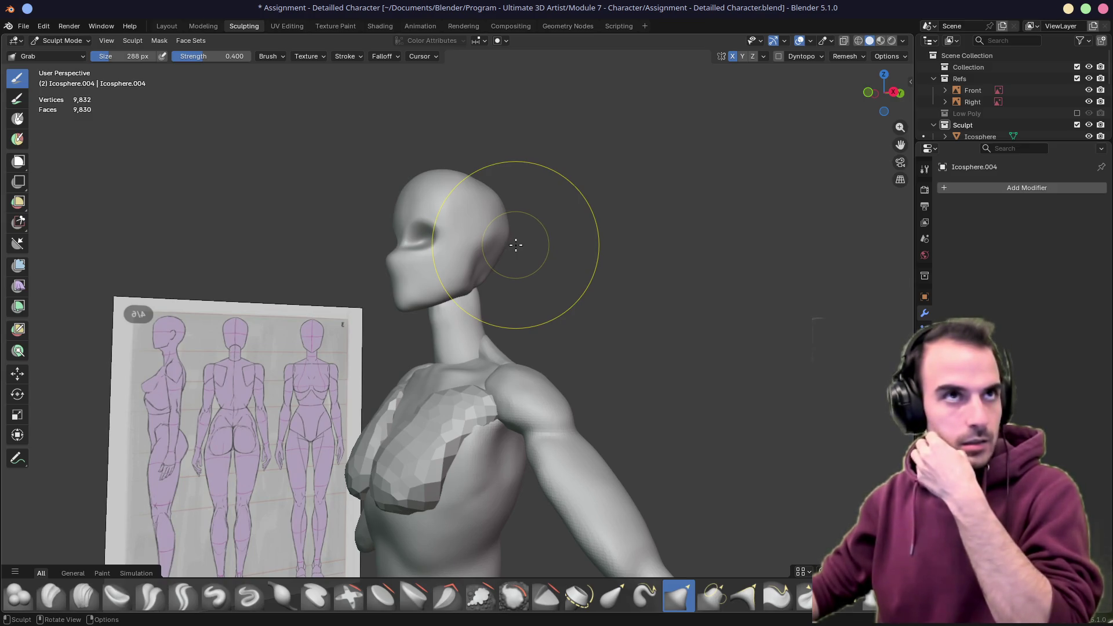
{"action": "mouse_move", "coordinate": [473, 211]}
{"action": "middle_mouse_down"}
{"action": "mouse_move", "coordinate": [482, 279]}
{"action": "mouse_move", "coordinate": [551, 316]}
{"action": "mouse_move", "coordinate": [472, 316]}
{"action": "middle_mouse_up"}
{"action": "scroll", "coordinate": [482, 284], "scroll_direction": "up", "scroll_amount": 3}
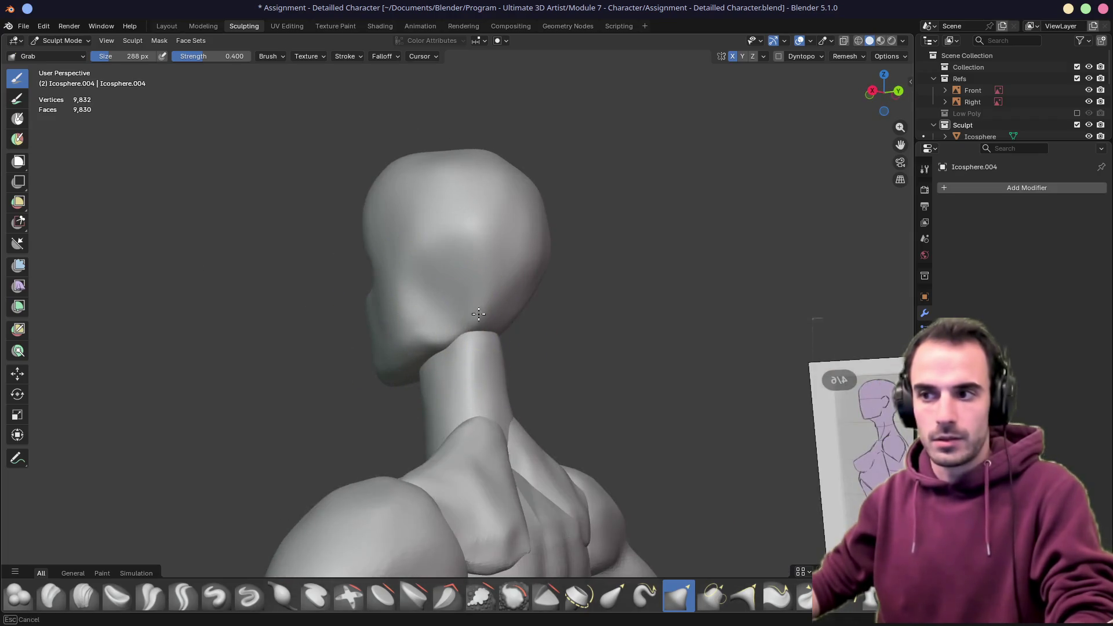
Push the back of the neck into shape, then pick the Crease Polish brush at strength 0.200
{"action": "mouse_move", "coordinate": [467, 322]}
{"action": "left_mouse_down"}
{"action": "mouse_move", "coordinate": [443, 377]}
{"action": "mouse_move", "coordinate": [512, 325]}
{"action": "left_mouse_up"}
{"action": "middle_click_drag", "start_coordinate": [513, 325], "coordinate": [505, 368]}
{"action": "mouse_move", "coordinate": [505, 368]}
{"action": "left_mouse_down"}
{"action": "mouse_move", "coordinate": [474, 337]}
{"action": "mouse_move", "coordinate": [482, 348]}
{"action": "left_mouse_up"}
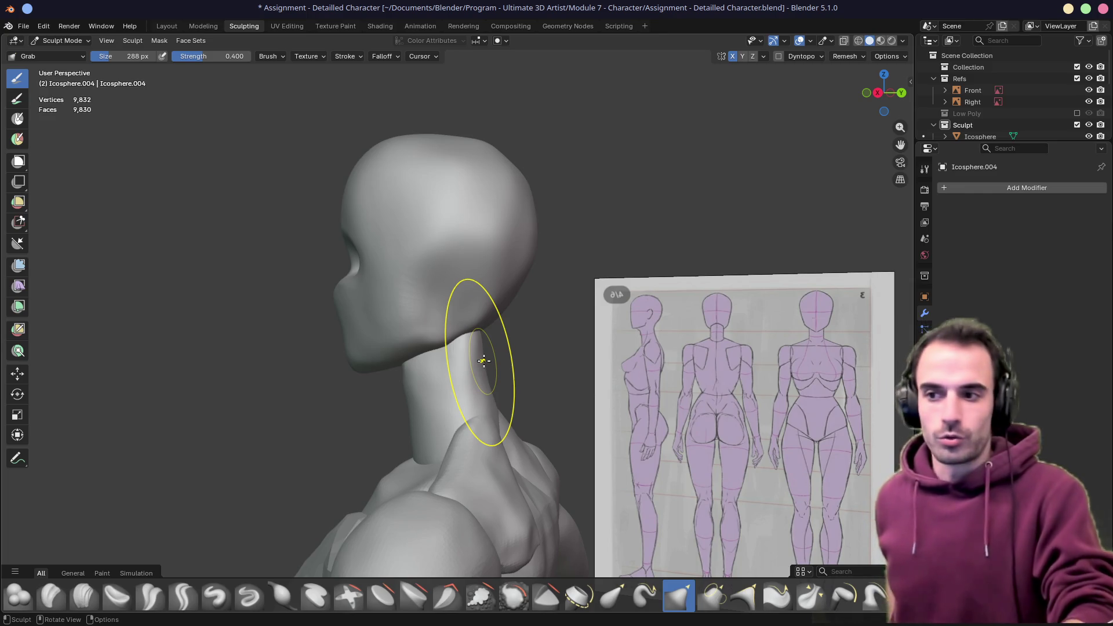
{"action": "mouse_move", "coordinate": [502, 343]}
{"action": "middle_mouse_down"}
{"action": "mouse_move", "coordinate": [411, 387]}
{"action": "mouse_move", "coordinate": [447, 241]}
{"action": "middle_mouse_up"}
{"action": "scroll", "coordinate": [492, 323], "scroll_direction": "up", "scroll_amount": 5}
{"action": "mouse_move", "coordinate": [493, 323]}
{"action": "middle_mouse_down"}
{"action": "mouse_move", "coordinate": [515, 316]}
{"action": "mouse_move", "coordinate": [505, 330]}
{"action": "middle_mouse_up"}
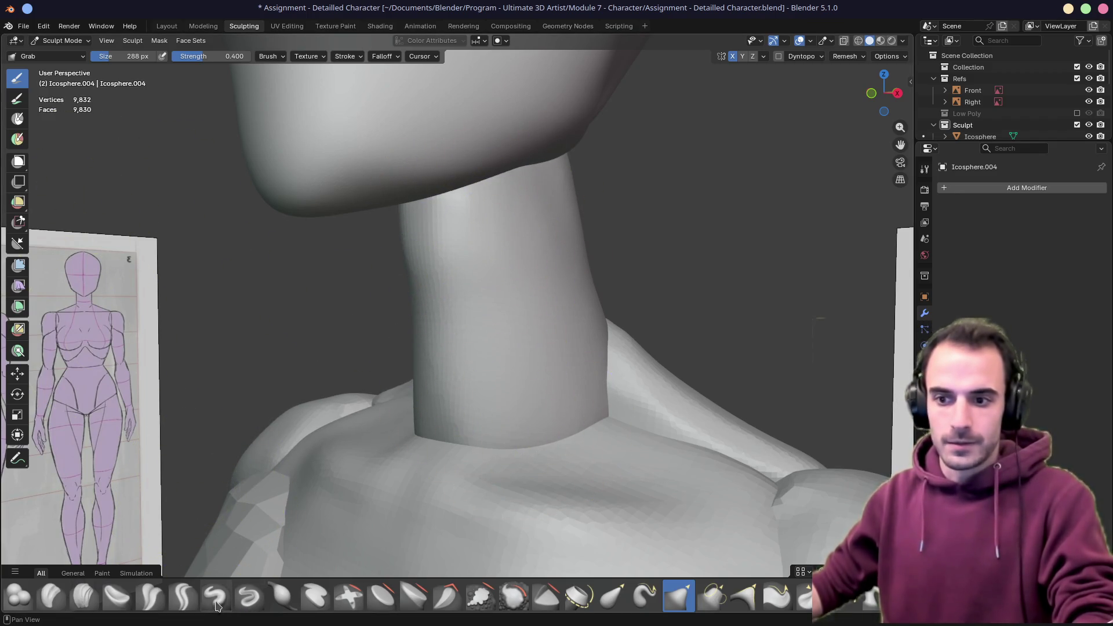
{"action": "left_click", "coordinate": [150, 596]}
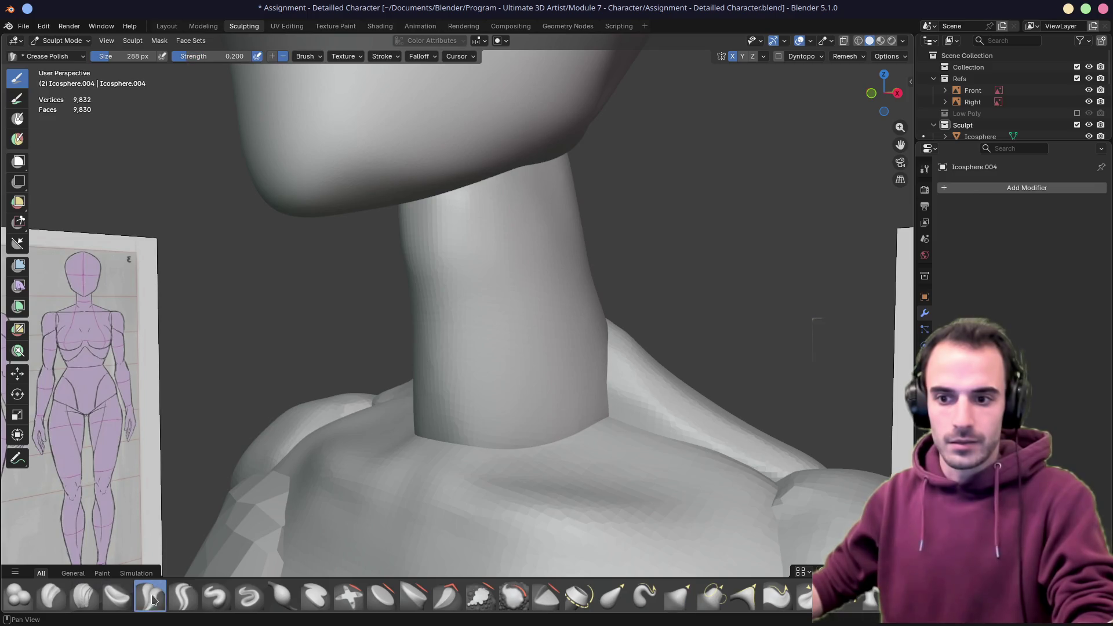
Set the Crease Polish brush to 134 px and polish the neck
{"action": "key", "text": "f"}
{"action": "left_click", "coordinate": [465, 270]}
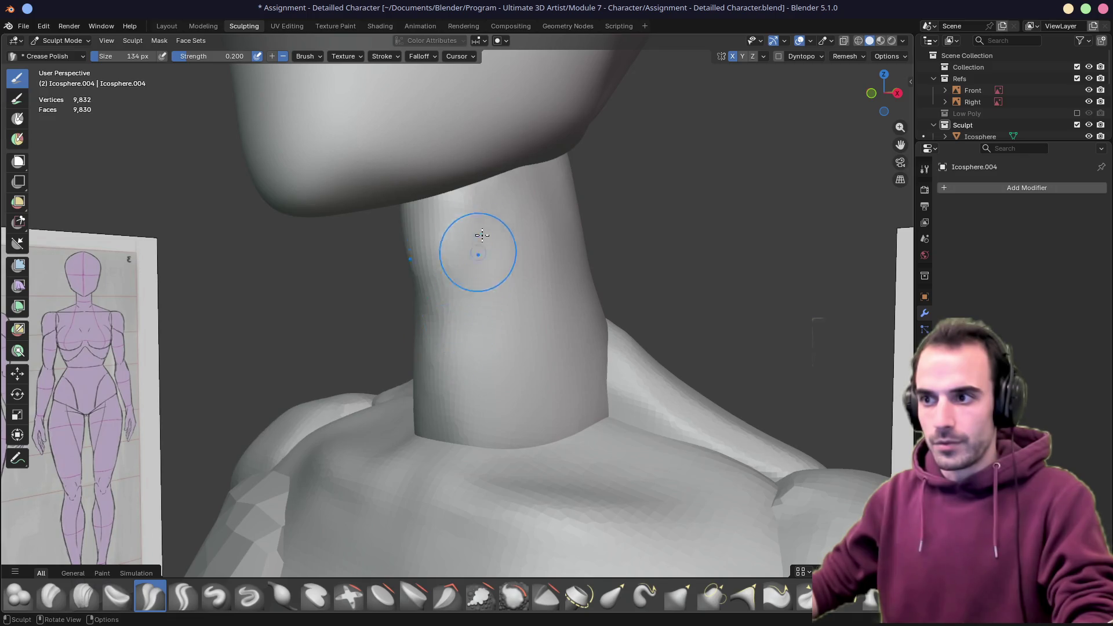
{"action": "middle_click_drag", "start_coordinate": [459, 397], "coordinate": [502, 359]}
{"action": "mouse_move", "coordinate": [508, 400]}
{"action": "middle_mouse_down"}
{"action": "mouse_move", "coordinate": [336, 442]}
{"action": "mouse_move", "coordinate": [515, 319]}
{"action": "mouse_move", "coordinate": [469, 274]}
{"action": "middle_mouse_up"}
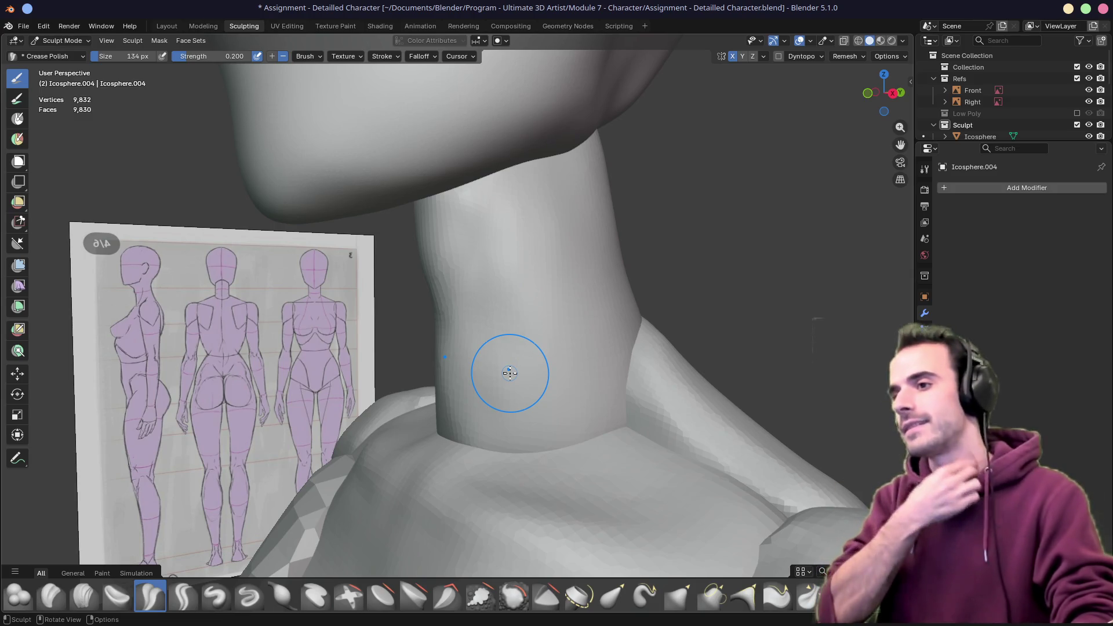
{"action": "middle_click_drag", "start_coordinate": [468, 436], "coordinate": [632, 340]}
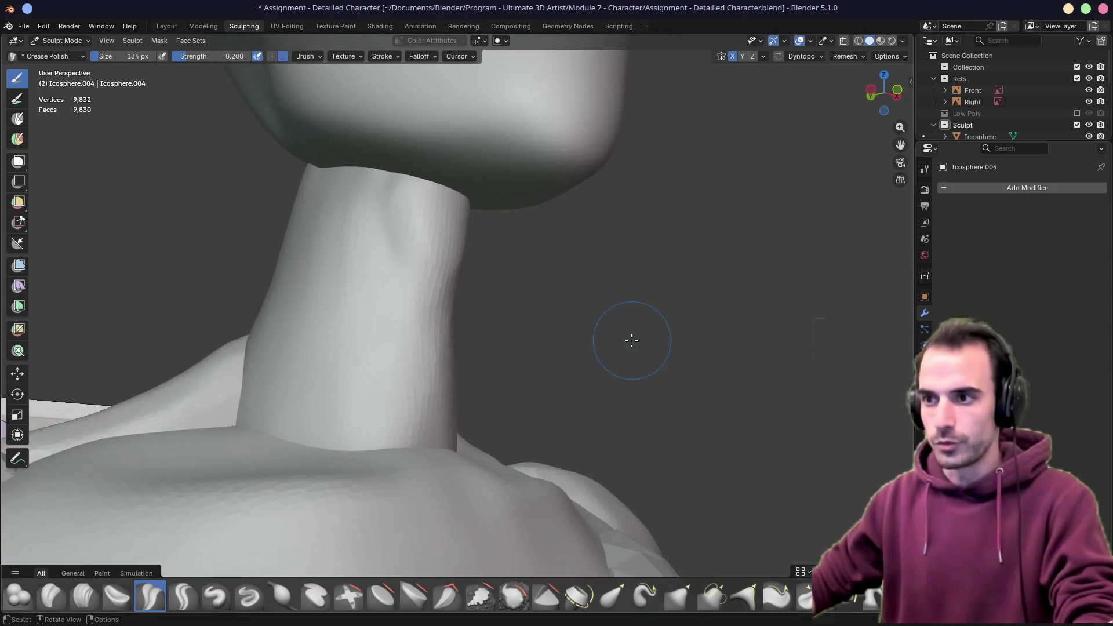
{"action": "middle_click_drag", "start_coordinate": [512, 290], "coordinate": [367, 315]}
Enlarge the brush to 260 px and polish the neck and back of the shoulders
{"action": "key", "text": "f"}
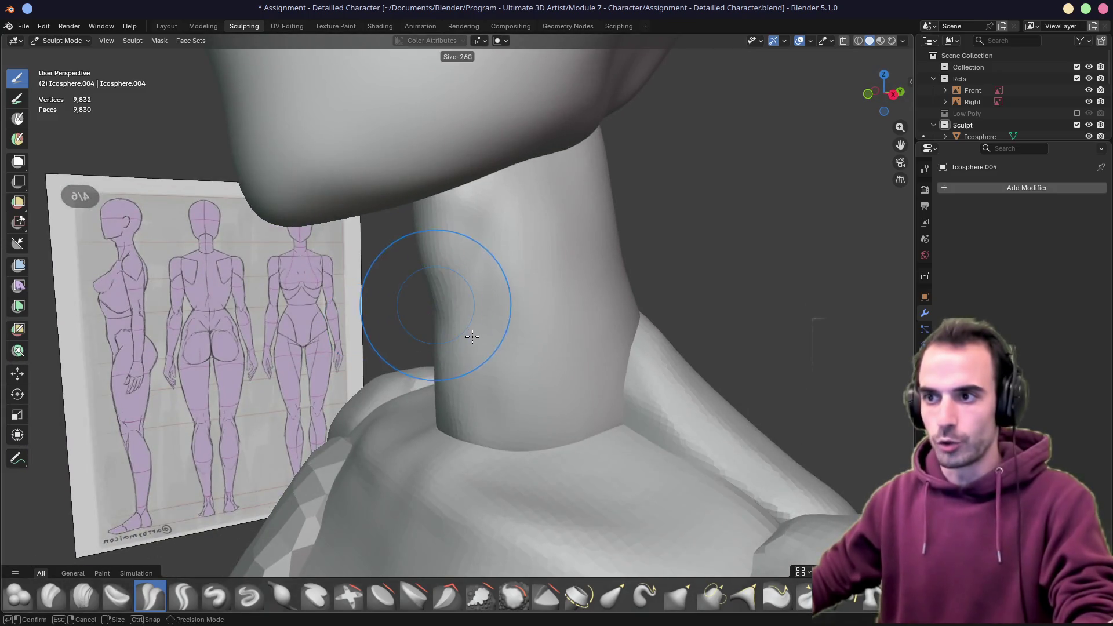
{"action": "left_click", "coordinate": [444, 229]}
{"action": "mouse_move", "coordinate": [444, 228]}
{"action": "middle_mouse_down"}
{"action": "mouse_move", "coordinate": [427, 219]}
{"action": "mouse_move", "coordinate": [505, 372]}
{"action": "mouse_move", "coordinate": [634, 398]}
{"action": "mouse_move", "coordinate": [385, 393]}
{"action": "mouse_move", "coordinate": [514, 201]}
{"action": "middle_mouse_up"}
{"action": "mouse_move", "coordinate": [579, 320]}
{"action": "middle_mouse_down"}
{"action": "mouse_move", "coordinate": [512, 348]}
{"action": "mouse_move", "coordinate": [472, 278]}
{"action": "middle_mouse_up"}
{"action": "scroll", "coordinate": [512, 348], "scroll_direction": "down", "scroll_amount": 3}
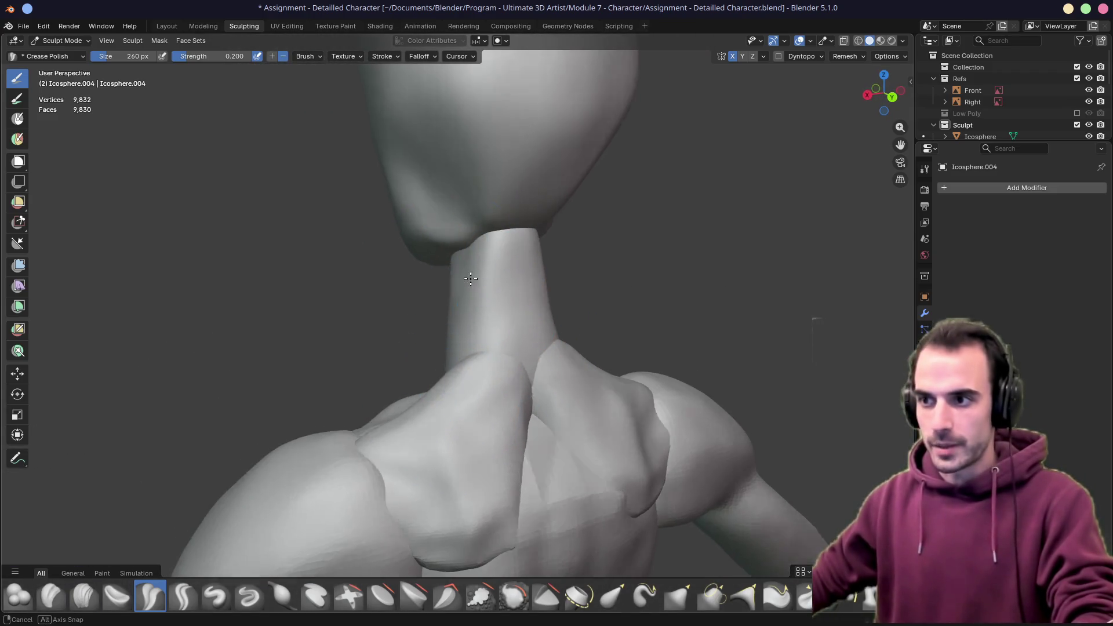
{"action": "scroll", "coordinate": [498, 315], "scroll_direction": "up", "scroll_amount": 2}
{"action": "scroll", "coordinate": [499, 315], "scroll_direction": "up", "scroll_amount": 2}
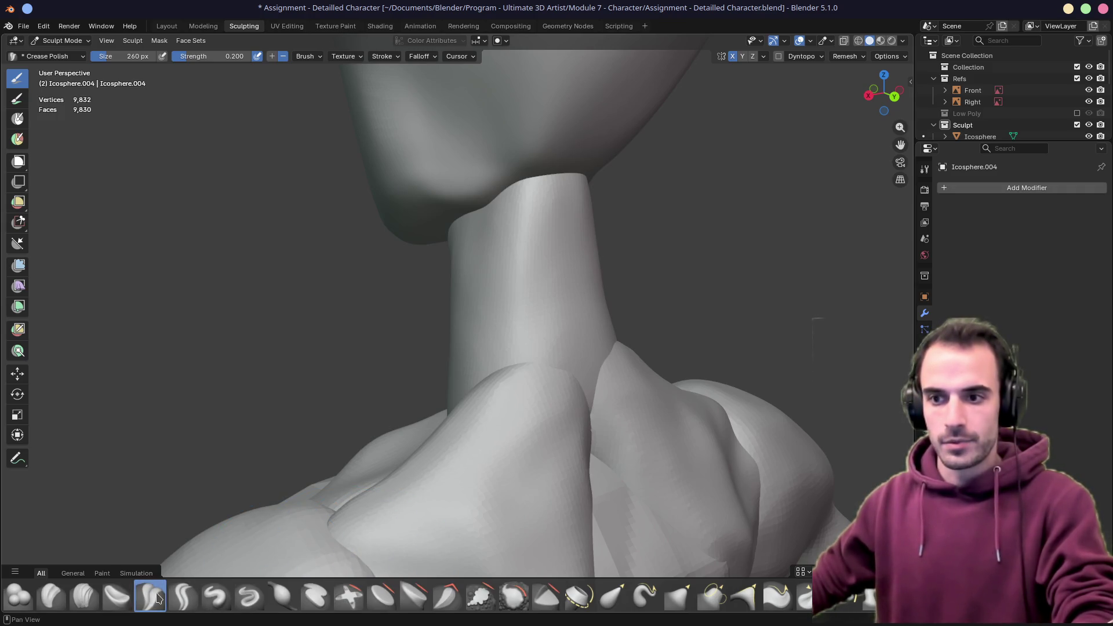
{"action": "mouse_move", "coordinate": [504, 393]}
{"action": "middle_mouse_down"}
{"action": "mouse_move", "coordinate": [464, 261]}
{"action": "mouse_move", "coordinate": [373, 218]}
{"action": "mouse_move", "coordinate": [389, 250]}
{"action": "mouse_move", "coordinate": [490, 266]}
{"action": "mouse_move", "coordinate": [524, 259]}
{"action": "mouse_move", "coordinate": [522, 249]}
{"action": "mouse_move", "coordinate": [497, 310]}
{"action": "mouse_move", "coordinate": [423, 316]}
{"action": "mouse_move", "coordinate": [465, 355]}
{"action": "mouse_move", "coordinate": [511, 342]}
{"action": "mouse_move", "coordinate": [557, 348]}
{"action": "mouse_move", "coordinate": [376, 325]}
{"action": "mouse_move", "coordinate": [423, 262]}
{"action": "mouse_move", "coordinate": [432, 300]}
{"action": "middle_mouse_up"}
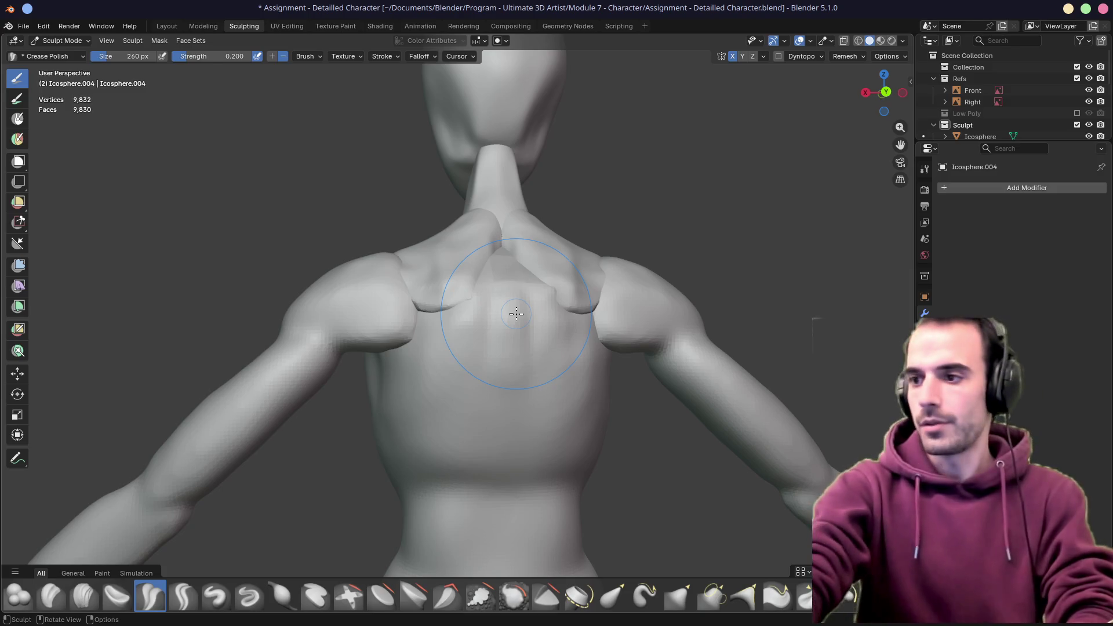
{"action": "scroll", "coordinate": [515, 327], "scroll_direction": "down", "scroll_amount": 5}
{"action": "scroll", "coordinate": [522, 325], "scroll_direction": "up", "scroll_amount": 2}
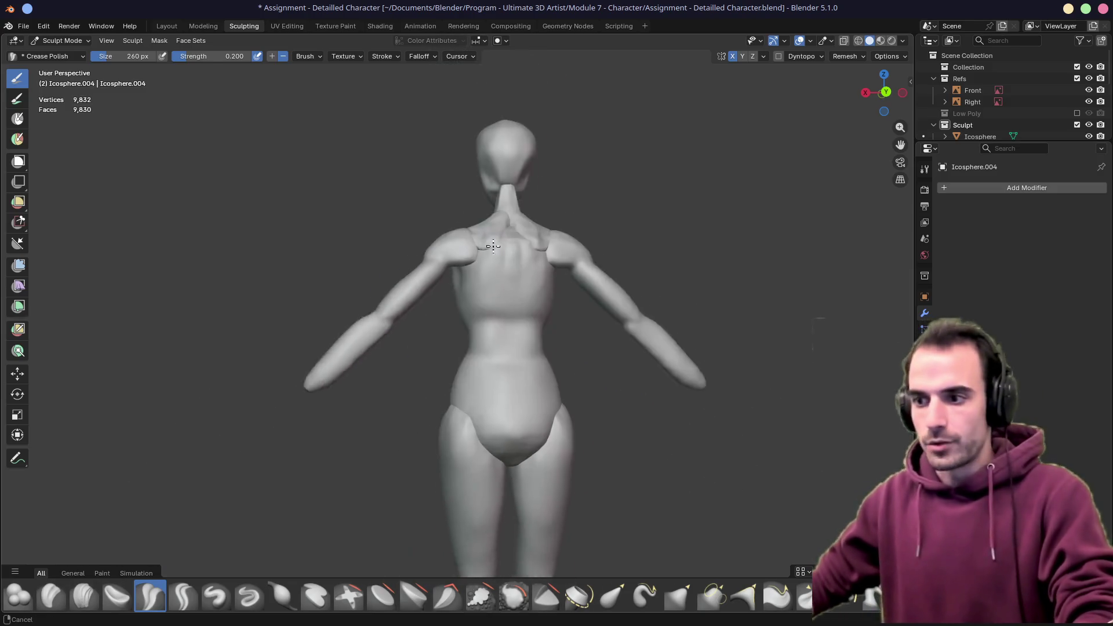
{"action": "mouse_move", "coordinate": [530, 330]}
{"action": "middle_mouse_down", "text": "ctrl"}
{"action": "mouse_move", "coordinate": [579, 308]}
{"action": "mouse_move", "coordinate": [347, 313]}
{"action": "mouse_move", "coordinate": [572, 290]}
{"action": "mouse_move", "coordinate": [684, 323]}
{"action": "mouse_move", "coordinate": [641, 368]}
{"action": "mouse_move", "coordinate": [590, 362]}
{"action": "mouse_move", "coordinate": [621, 366]}
{"action": "mouse_move", "coordinate": [597, 348]}
{"action": "mouse_move", "coordinate": [528, 370]}
{"action": "mouse_move", "coordinate": [573, 298]}
{"action": "middle_mouse_up", "text": "ctrl"}
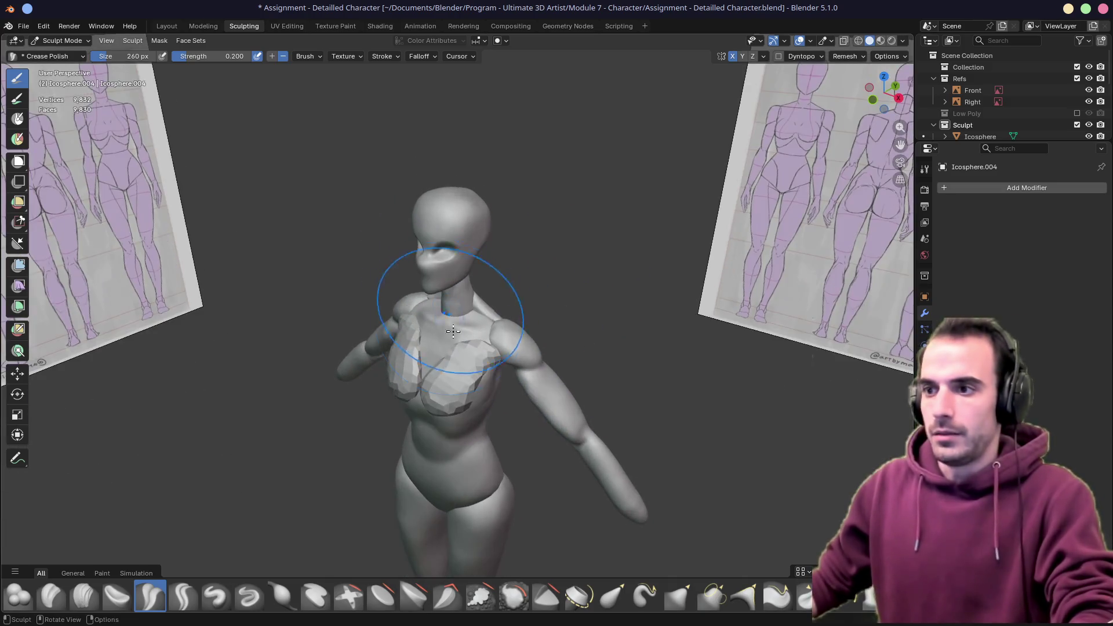
{"action": "middle_click_drag", "start_coordinate": [448, 275], "coordinate": [458, 325]}
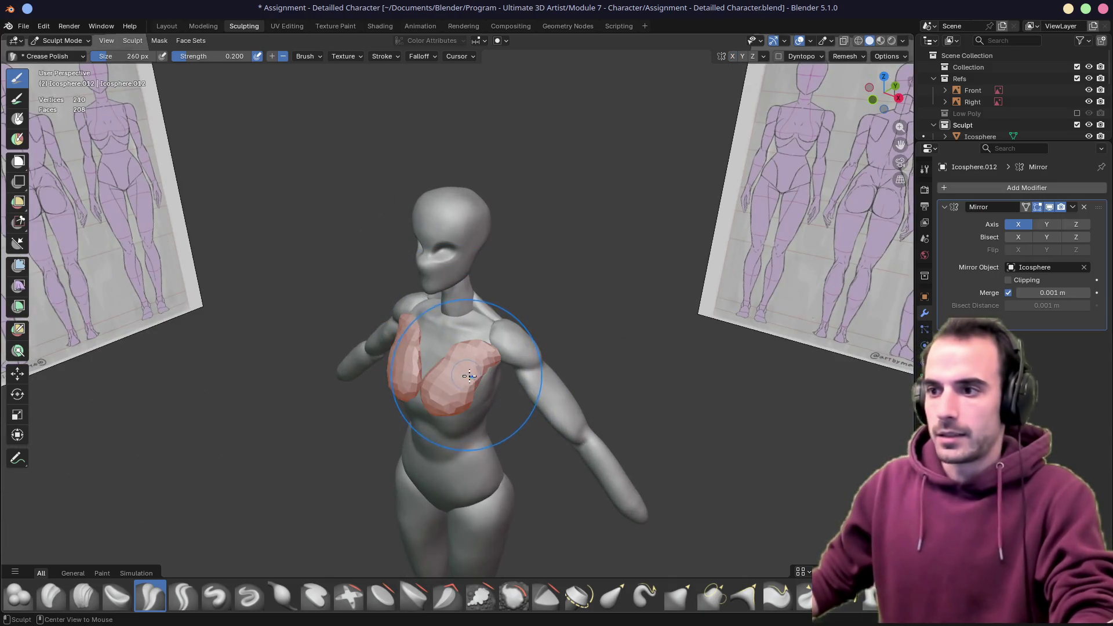
Switch to the chest piece and remesh it at 0.002 m voxel size into 17,484 vertices
{"action": "key", "text": "alt+q"}
{"action": "scroll", "coordinate": [464, 348], "scroll_direction": "up", "scroll_amount": 4}
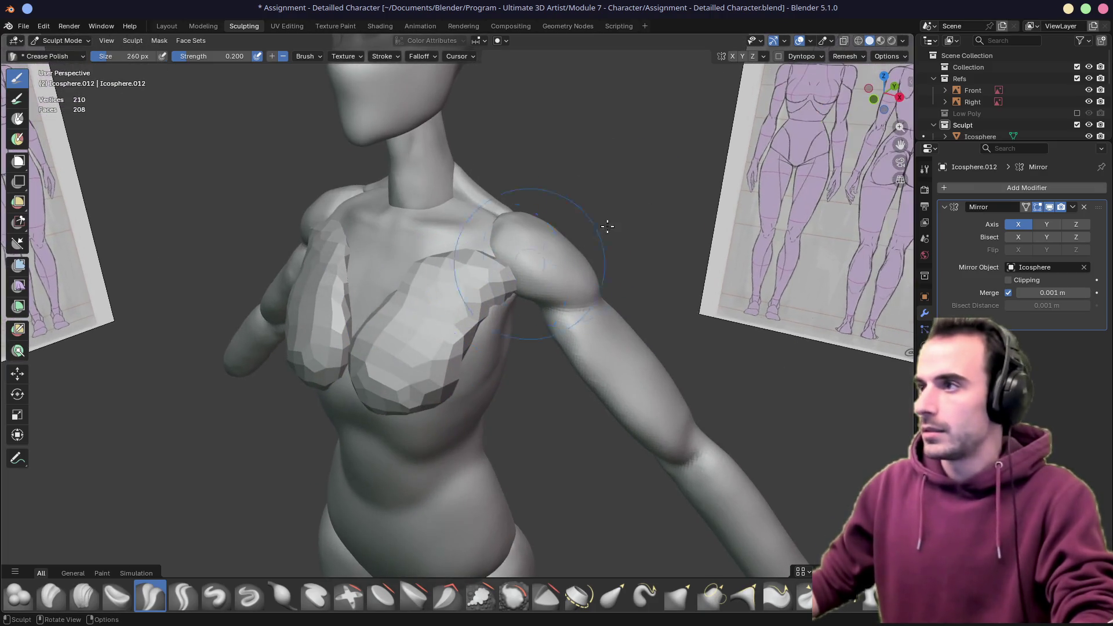
{"action": "left_click", "coordinate": [846, 56]}
{"action": "left_click_drag", "start_coordinate": [870, 79], "coordinate": [870, 79]}
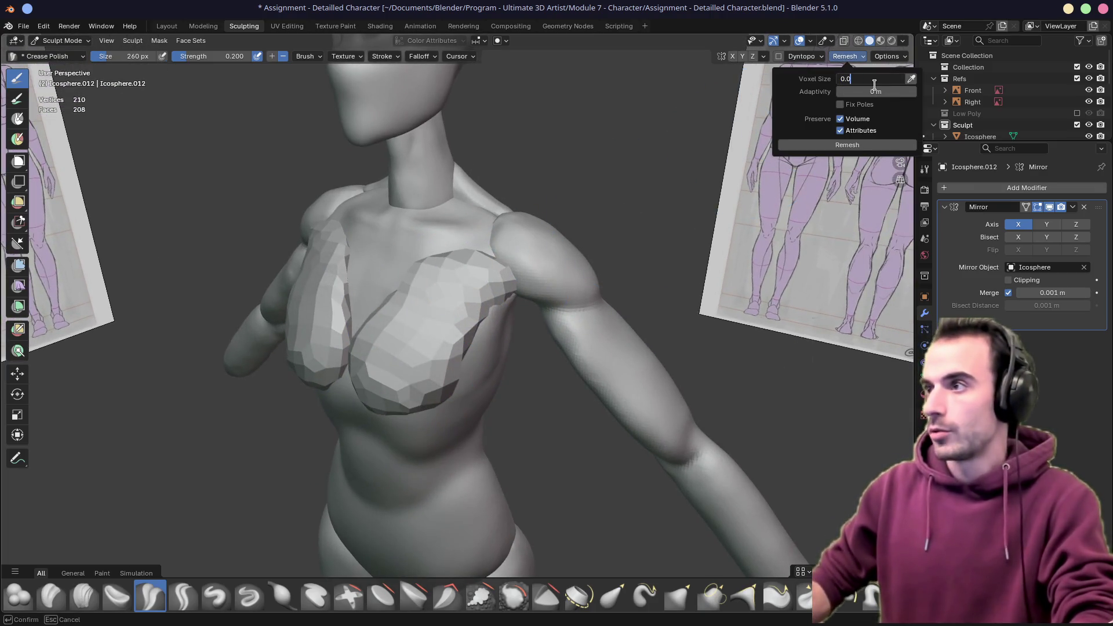
{"action": "type", "text": "2"}
{"action": "key", "text": "Return"}
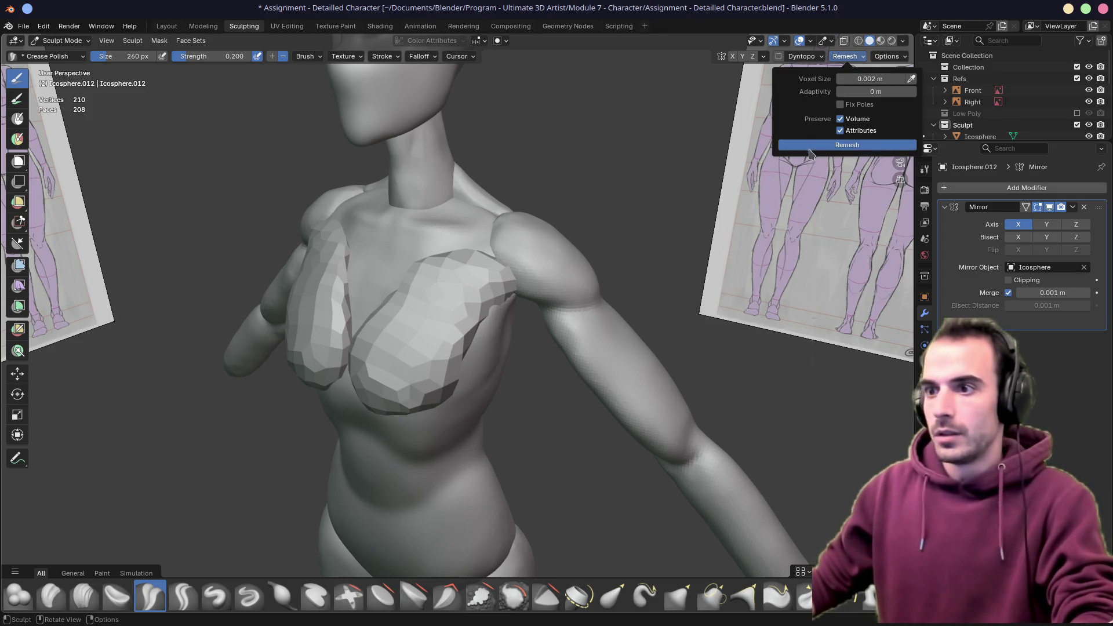
{"action": "left_click", "coordinate": [812, 146]}
{"action": "middle_click_drag", "start_coordinate": [409, 348], "coordinate": [327, 366]}
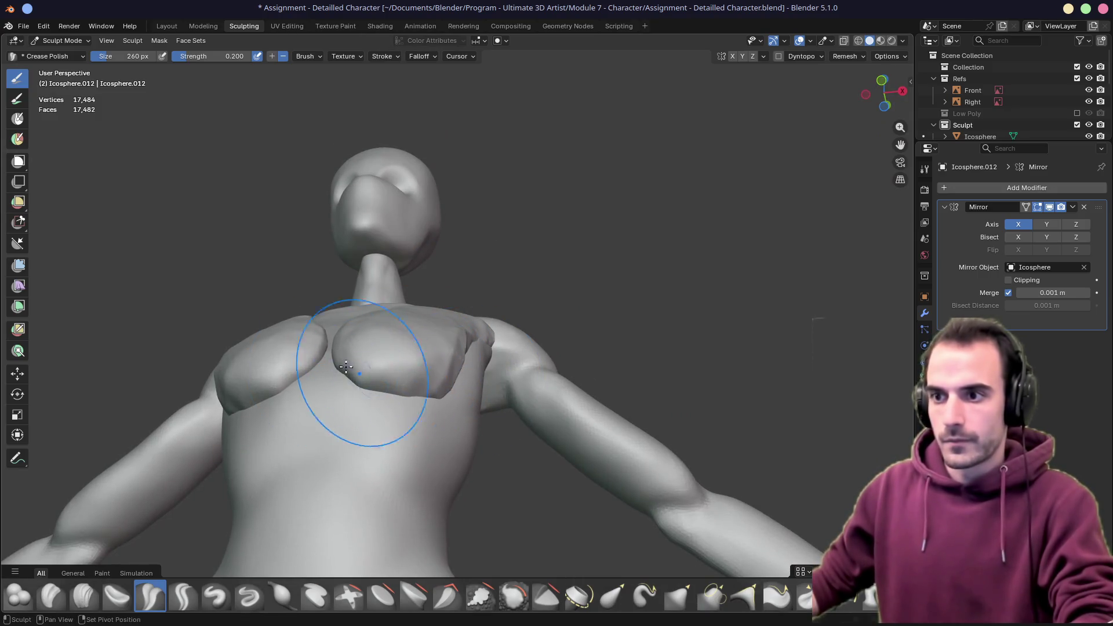
{"action": "middle_click_drag", "start_coordinate": [447, 398], "coordinate": [496, 312]}
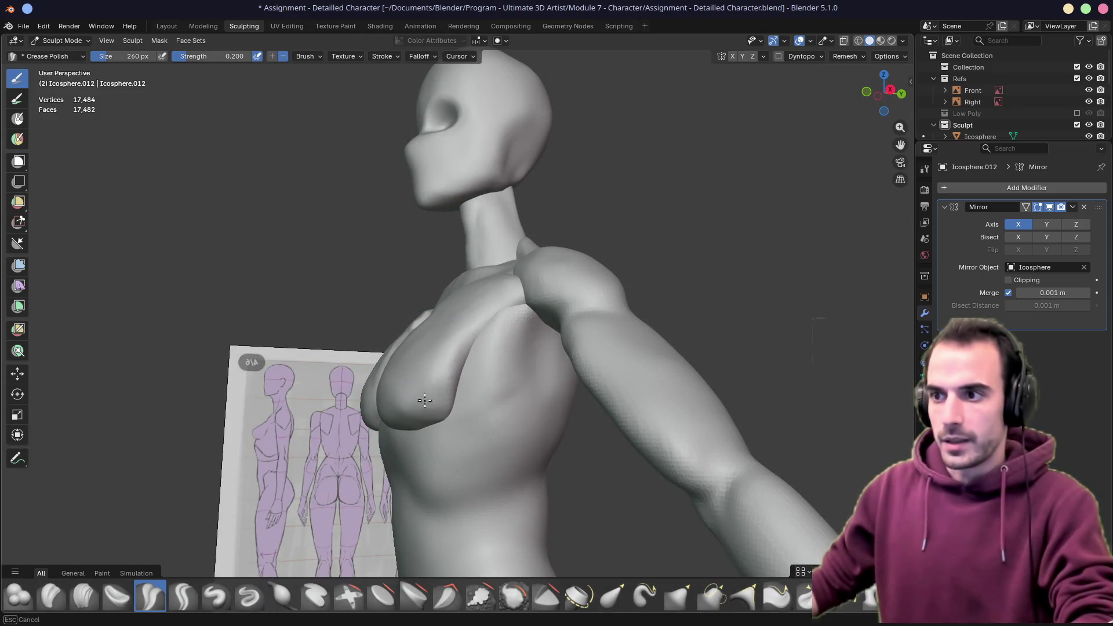
{"action": "mouse_move", "coordinate": [371, 255]}
{"action": "middle_mouse_down"}
{"action": "mouse_move", "coordinate": [510, 348]}
{"action": "mouse_move", "coordinate": [473, 291]}
{"action": "mouse_move", "coordinate": [506, 288]}
{"action": "middle_mouse_up"}
{"action": "mouse_move", "coordinate": [491, 251]}
{"action": "middle_mouse_down"}
{"action": "mouse_move", "coordinate": [614, 268]}
{"action": "mouse_move", "coordinate": [429, 271]}
{"action": "mouse_move", "coordinate": [572, 291]}
{"action": "mouse_move", "coordinate": [509, 298]}
{"action": "mouse_move", "coordinate": [552, 336]}
{"action": "mouse_move", "coordinate": [584, 323]}
{"action": "mouse_move", "coordinate": [642, 368]}
{"action": "mouse_move", "coordinate": [626, 328]}
{"action": "mouse_move", "coordinate": [652, 294]}
{"action": "mouse_move", "coordinate": [387, 374]}
{"action": "middle_mouse_up"}
Use a 408 px Grab brush to pull the chest's upper edge toward the shoulder
{"action": "key", "text": "f"}
{"action": "left_click", "coordinate": [702, 369]}
{"action": "key", "text": "g"}
{"action": "mouse_move", "coordinate": [387, 374]}
{"action": "left_mouse_down"}
{"action": "mouse_move", "coordinate": [340, 377]}
{"action": "mouse_move", "coordinate": [348, 349]}
{"action": "mouse_move", "coordinate": [317, 414]}
{"action": "mouse_move", "coordinate": [323, 437]}
{"action": "left_mouse_up"}
{"action": "scroll", "coordinate": [323, 437], "scroll_direction": "down", "scroll_amount": 5}
{"action": "mouse_move", "coordinate": [323, 437]}
{"action": "middle_mouse_down"}
{"action": "mouse_move", "coordinate": [318, 368]}
{"action": "mouse_move", "coordinate": [472, 318]}
{"action": "mouse_move", "coordinate": [447, 297]}
{"action": "mouse_move", "coordinate": [535, 179]}
{"action": "mouse_move", "coordinate": [549, 178]}
{"action": "middle_mouse_up"}
{"action": "scroll", "coordinate": [447, 296], "scroll_direction": "down", "scroll_amount": 5}
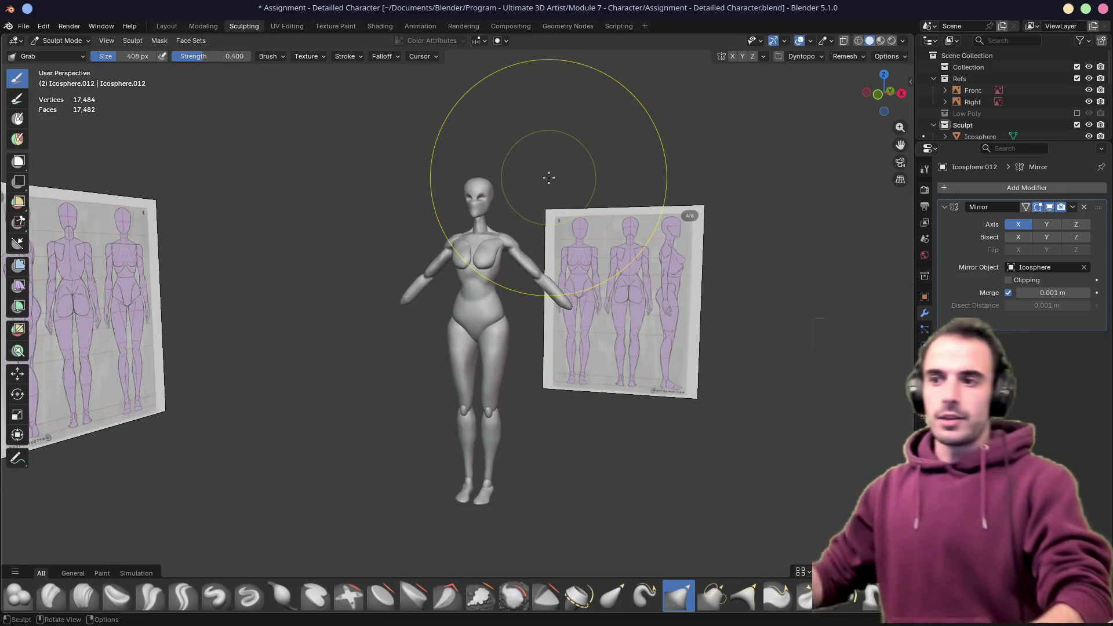
Return to Object Mode and select the arm piece, Icosphere.003
{"action": "mouse_move", "coordinate": [510, 193]}
{"action": "middle_mouse_down", "text": "shift"}
{"action": "mouse_move", "coordinate": [514, 259]}
{"action": "mouse_move", "coordinate": [578, 244]}
{"action": "mouse_move", "coordinate": [666, 288]}
{"action": "mouse_move", "coordinate": [473, 264]}
{"action": "mouse_move", "coordinate": [584, 249]}
{"action": "mouse_move", "coordinate": [502, 228]}
{"action": "middle_mouse_up", "text": "shift"}
{"action": "scroll", "coordinate": [514, 260], "scroll_direction": "up", "scroll_amount": 3}
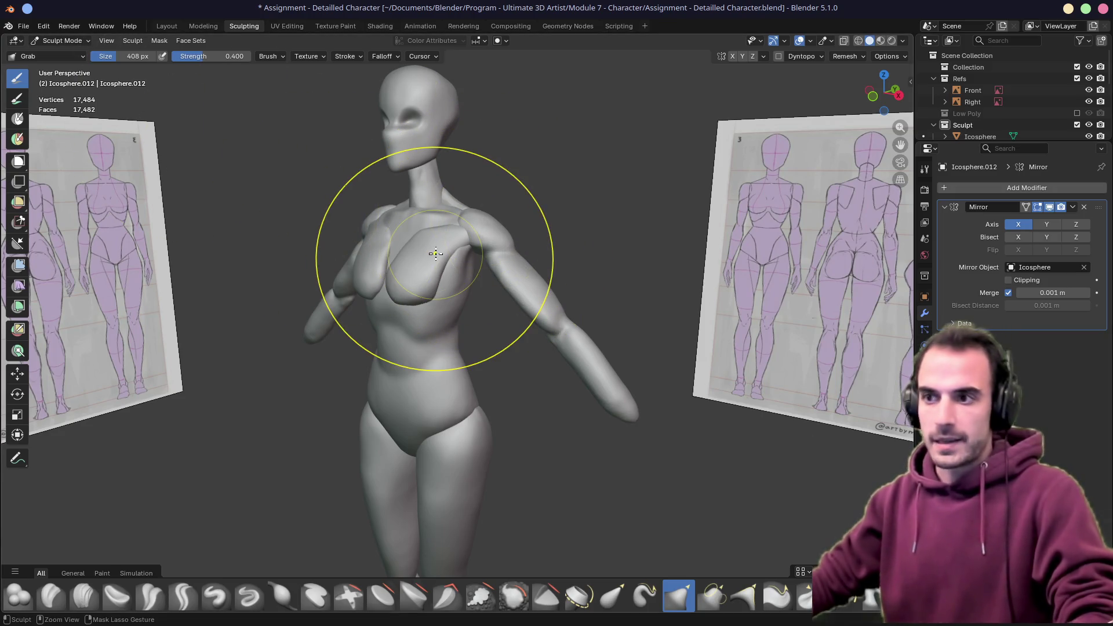
{"action": "key", "text": "ctrl+Tab"}
{"action": "left_click", "coordinate": [343, 251]}
{"action": "left_click", "coordinate": [547, 300]}
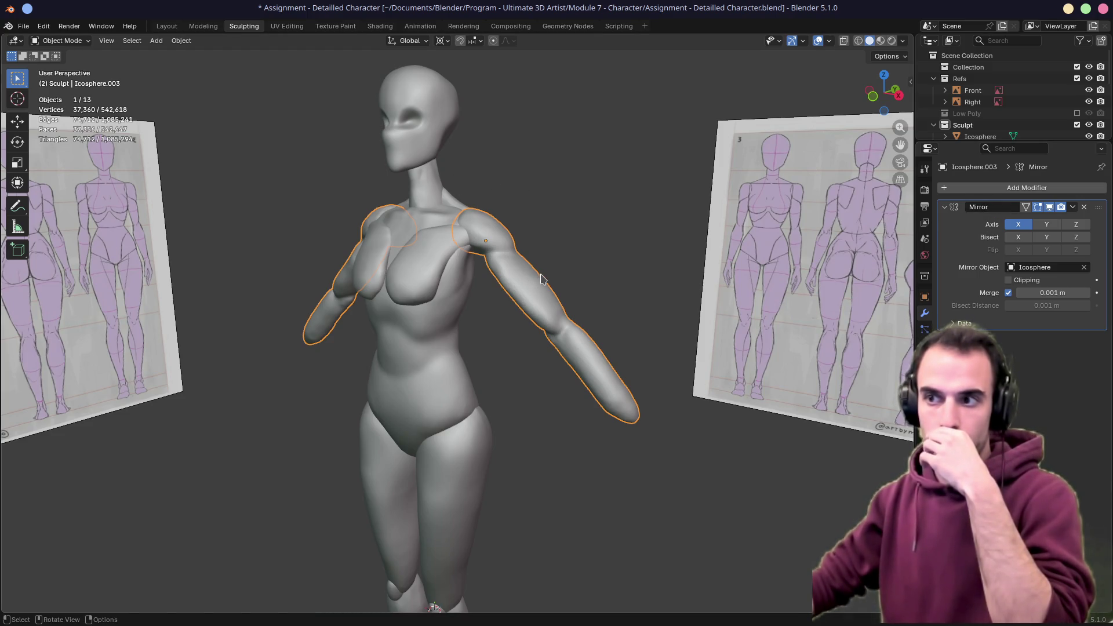
{"action": "middle_click_drag", "start_coordinate": [601, 261], "coordinate": [462, 265]}
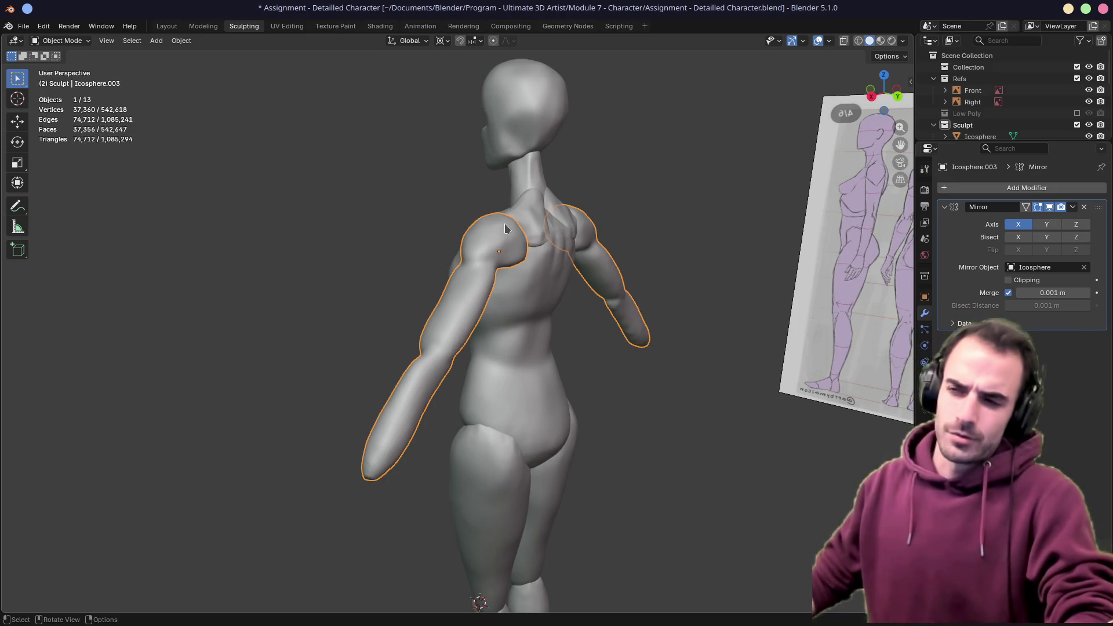
{"action": "mouse_move", "coordinate": [539, 227]}
{"action": "middle_mouse_down"}
{"action": "mouse_move", "coordinate": [511, 232]}
{"action": "mouse_move", "coordinate": [525, 257]}
{"action": "middle_mouse_up"}
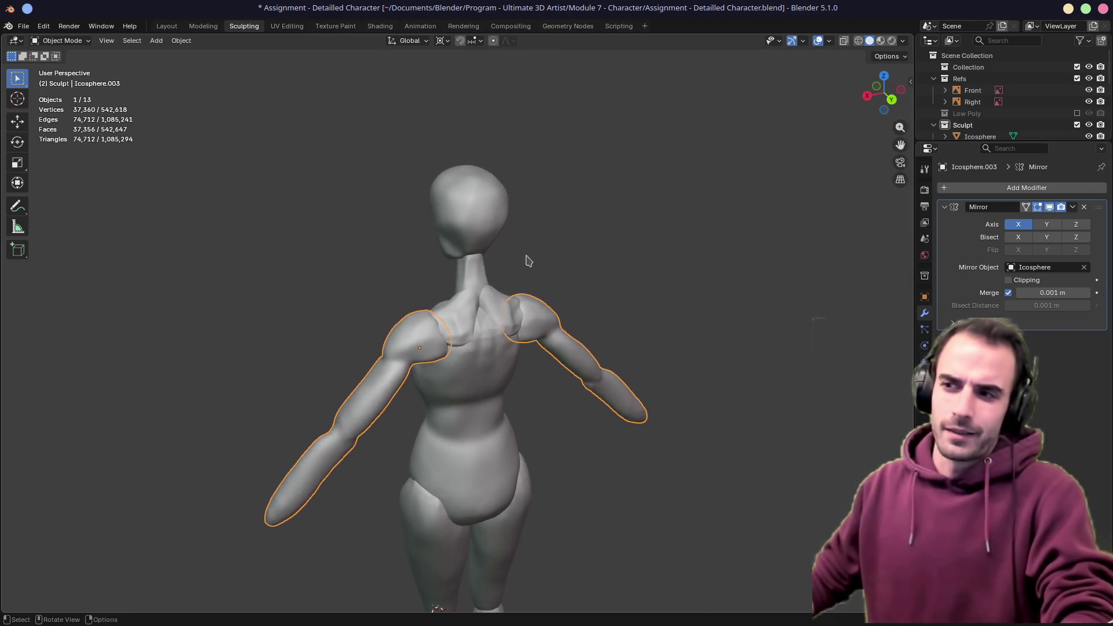
{"action": "scroll", "coordinate": [499, 290], "scroll_direction": "up", "scroll_amount": 4}
{"action": "mouse_move", "coordinate": [471, 320]}
{"action": "middle_mouse_down"}
{"action": "mouse_move", "coordinate": [522, 296]}
{"action": "mouse_move", "coordinate": [469, 296]}
{"action": "mouse_move", "coordinate": [472, 230]}
{"action": "mouse_move", "coordinate": [455, 283]}
{"action": "middle_mouse_up"}
{"action": "scroll", "coordinate": [454, 283], "scroll_direction": "down", "scroll_amount": 3}
{"action": "mouse_move", "coordinate": [522, 252]}
{"action": "middle_mouse_down"}
{"action": "mouse_move", "coordinate": [502, 355]}
{"action": "mouse_move", "coordinate": [463, 314]}
{"action": "mouse_move", "coordinate": [503, 325]}
{"action": "middle_mouse_up"}
{"action": "scroll", "coordinate": [504, 331], "scroll_direction": "down", "scroll_amount": 5}
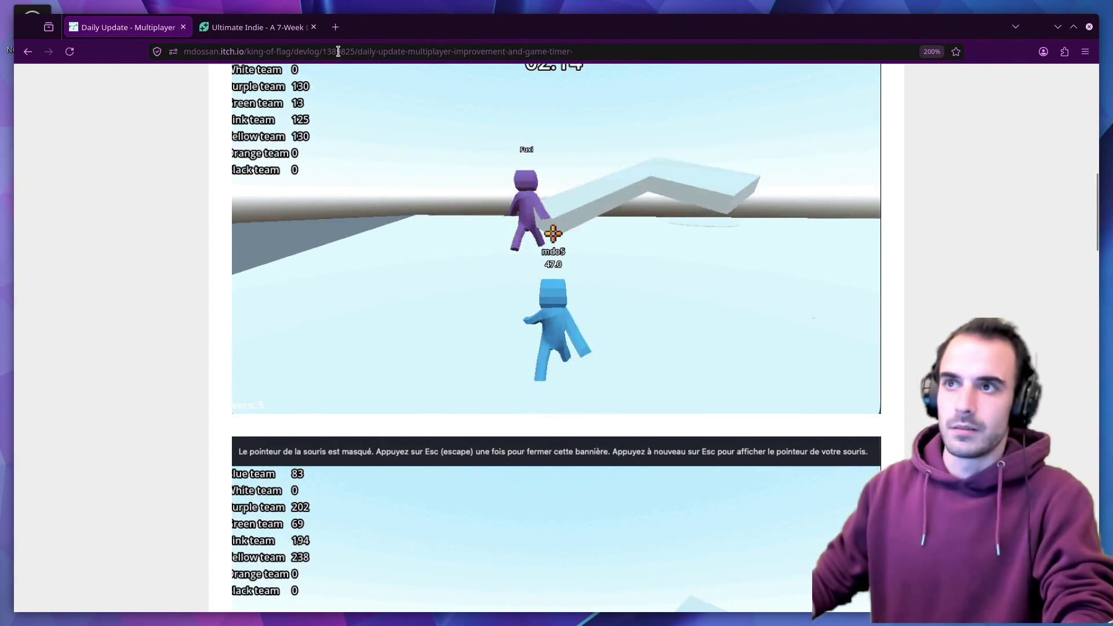
Search Google for 'steam banana game' and skim the first result before going back
{"action": "type", "text": "teak"}
{"action": "key", "text": "BackSpace"}
{"action": "type", "text": "m "}
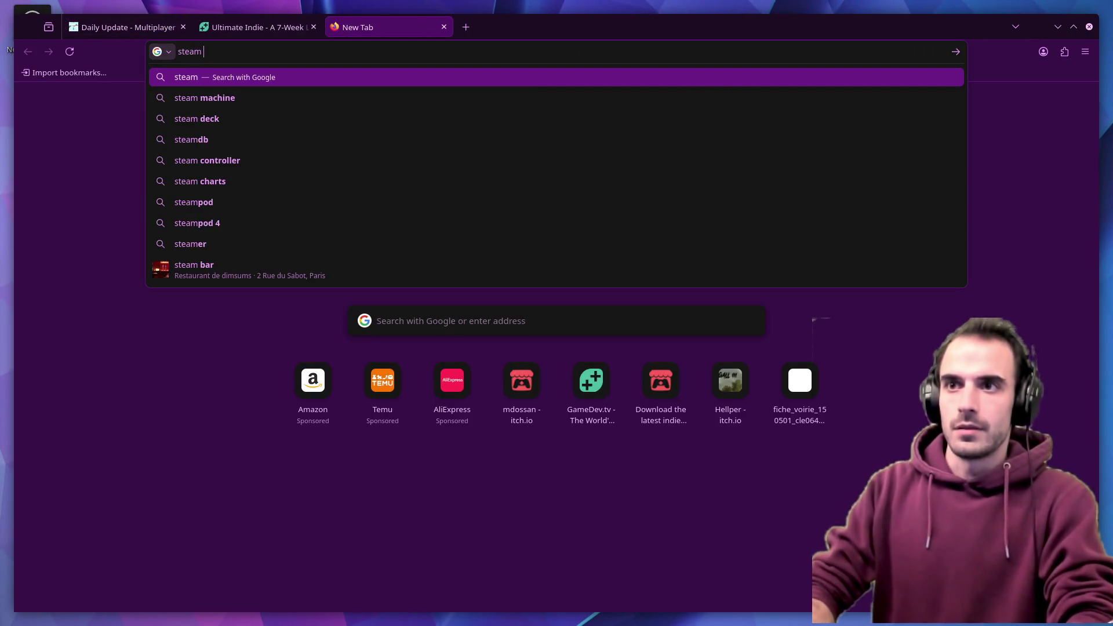
{"action": "type", "text": "banana game"}
{"action": "key", "text": "Return"}
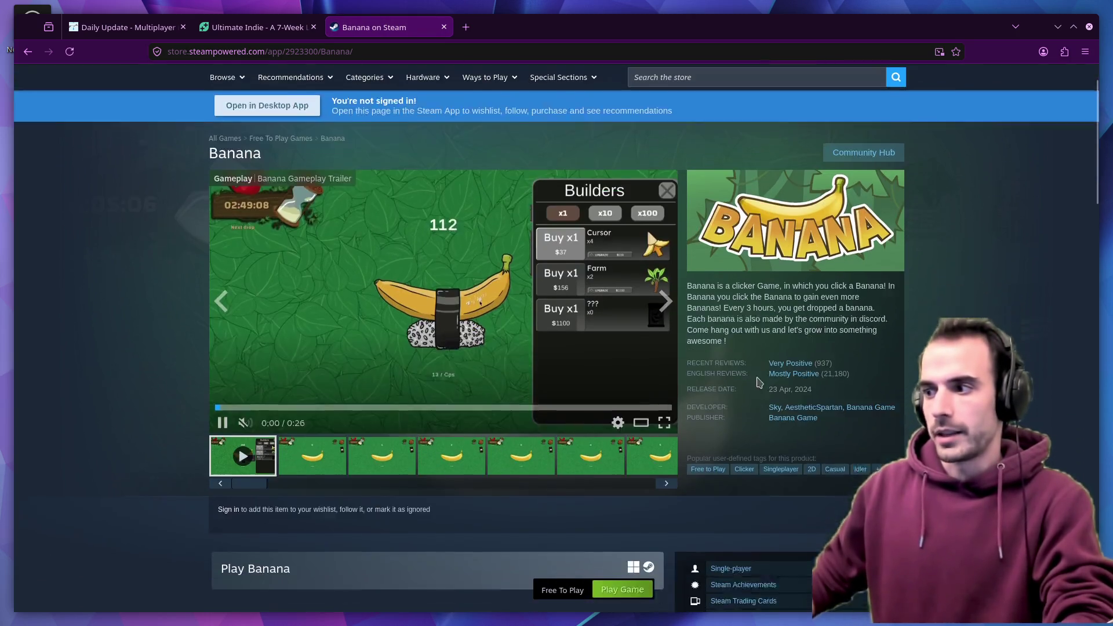
{"action": "scroll", "coordinate": [758, 377], "scroll_direction": "down", "scroll_amount": 3}
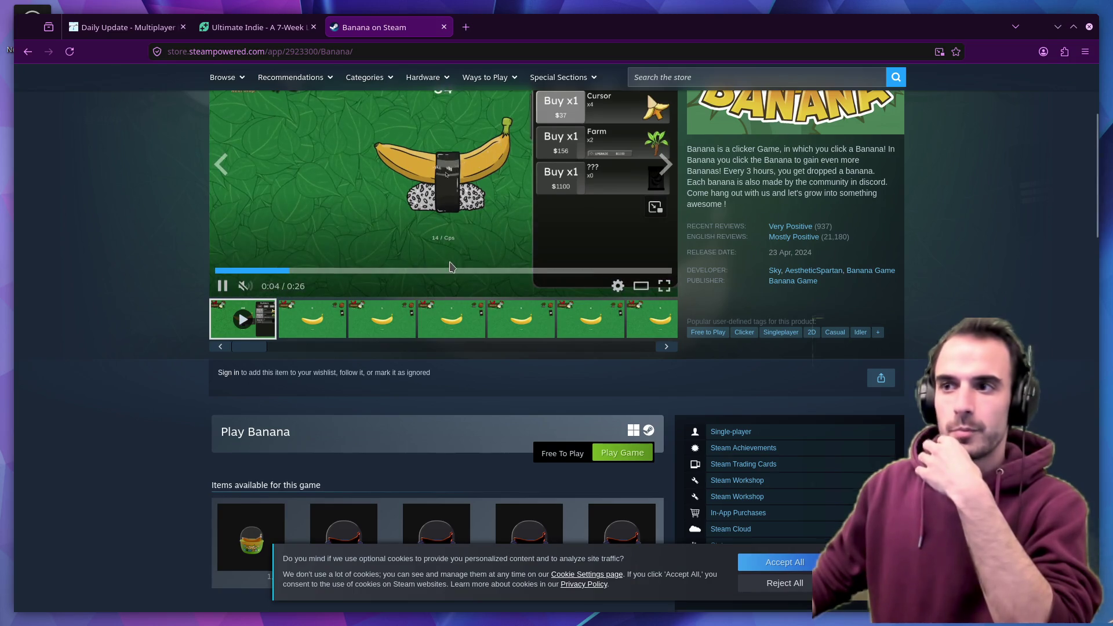
{"action": "scroll", "coordinate": [478, 294], "scroll_direction": "up", "scroll_amount": 2}
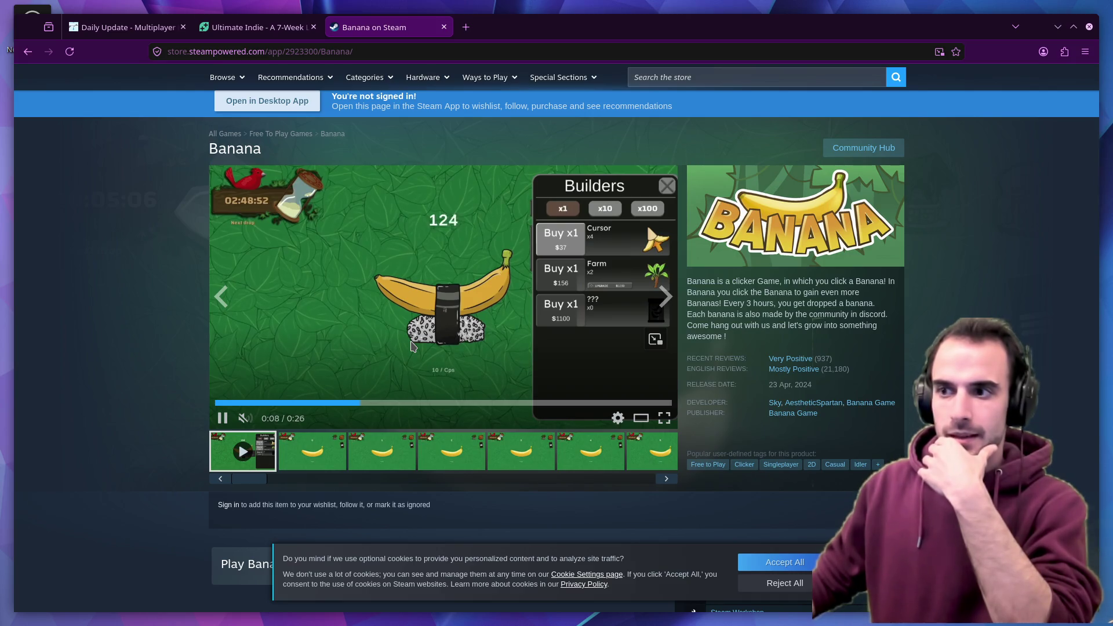
{"action": "key", "text": "alt+Left"}
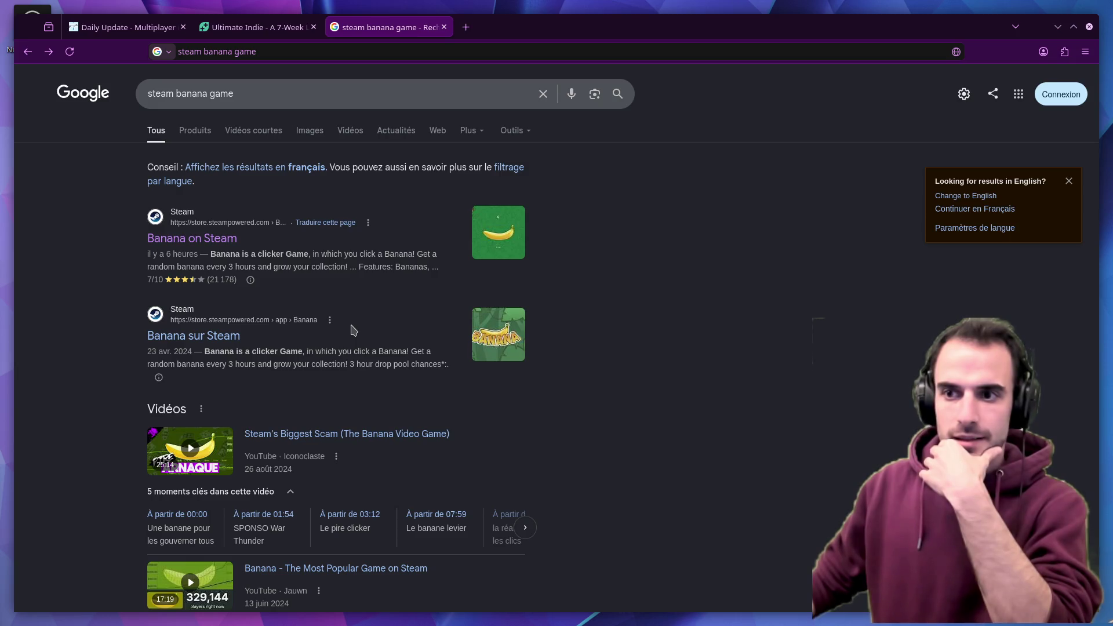
Browse the Banana sur Steam store page's screenshots, then return to the search results
{"action": "left_click", "coordinate": [209, 336]}
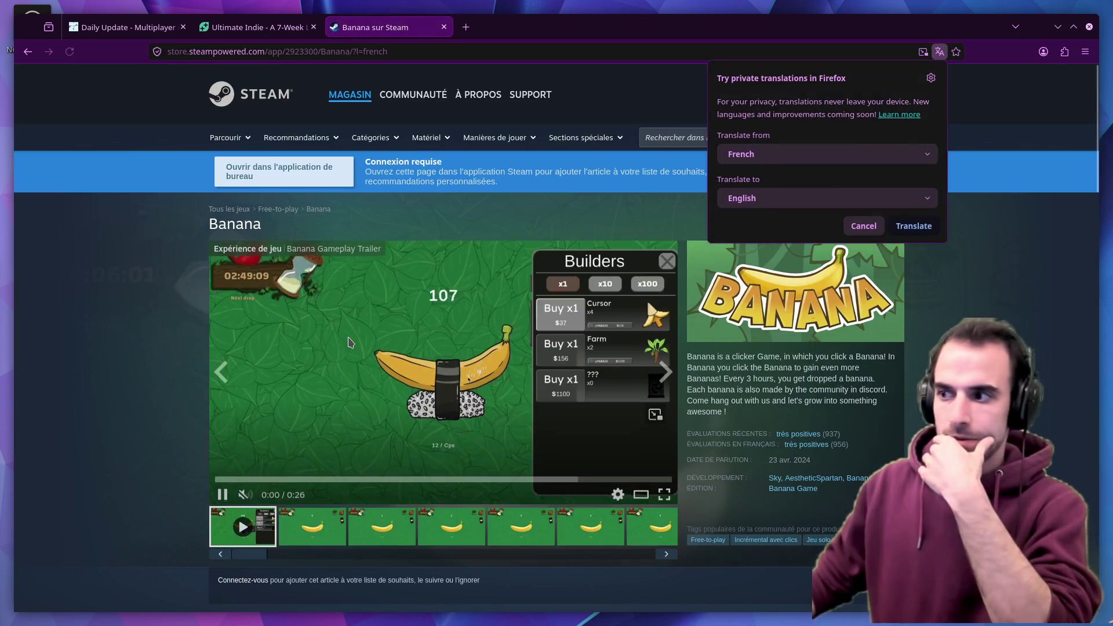
{"action": "scroll", "coordinate": [351, 341], "scroll_direction": "down", "scroll_amount": 10}
{"action": "scroll", "coordinate": [351, 339], "scroll_direction": "up", "scroll_amount": 8}
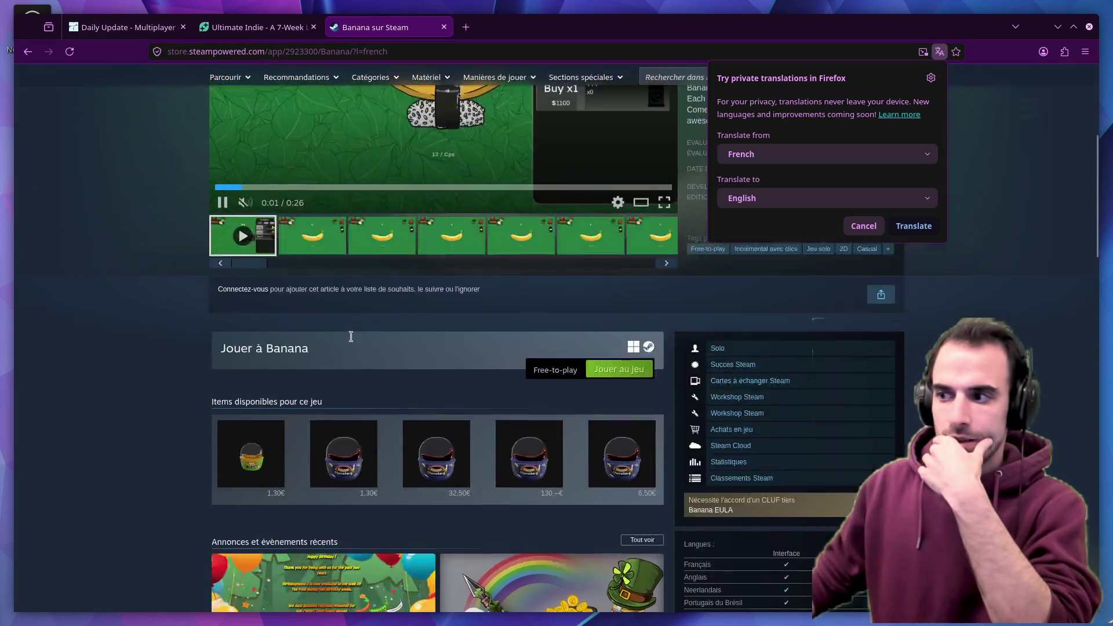
{"action": "scroll", "coordinate": [352, 342], "scroll_direction": "down", "scroll_amount": 4}
{"action": "scroll", "coordinate": [354, 344], "scroll_direction": "down", "scroll_amount": 15}
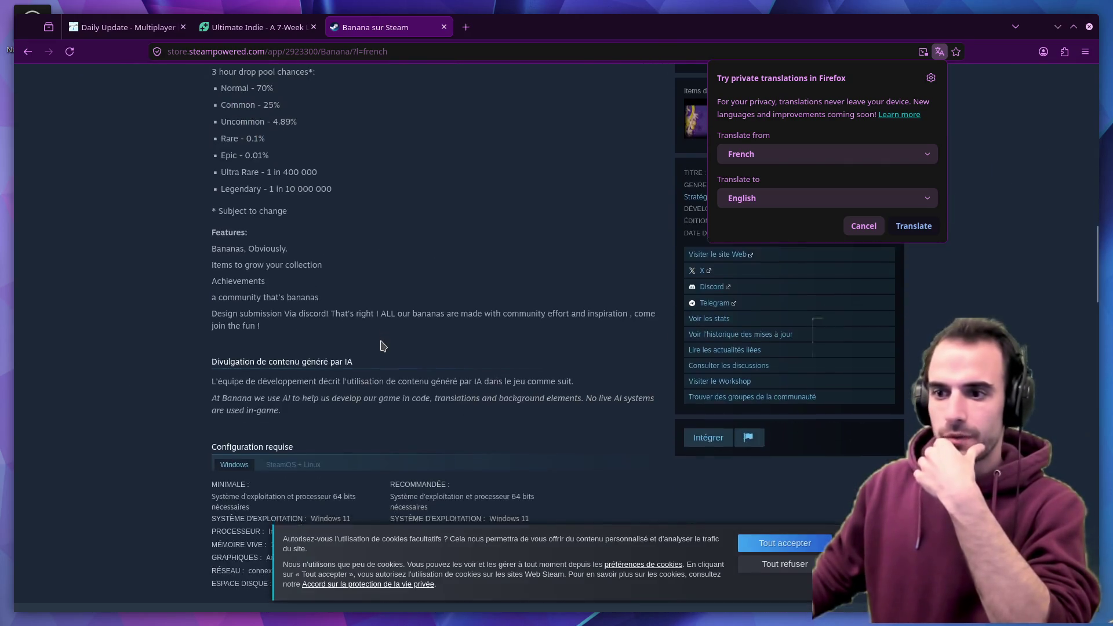
{"action": "scroll", "coordinate": [383, 345], "scroll_direction": "up", "scroll_amount": 12}
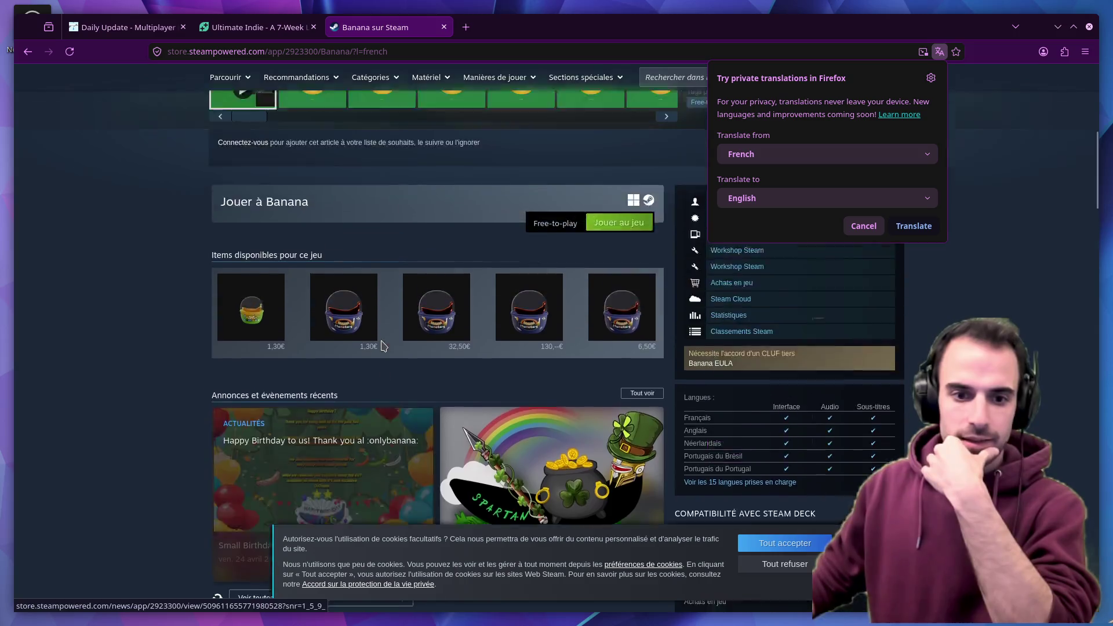
{"action": "scroll", "coordinate": [383, 345], "scroll_direction": "up", "scroll_amount": 3}
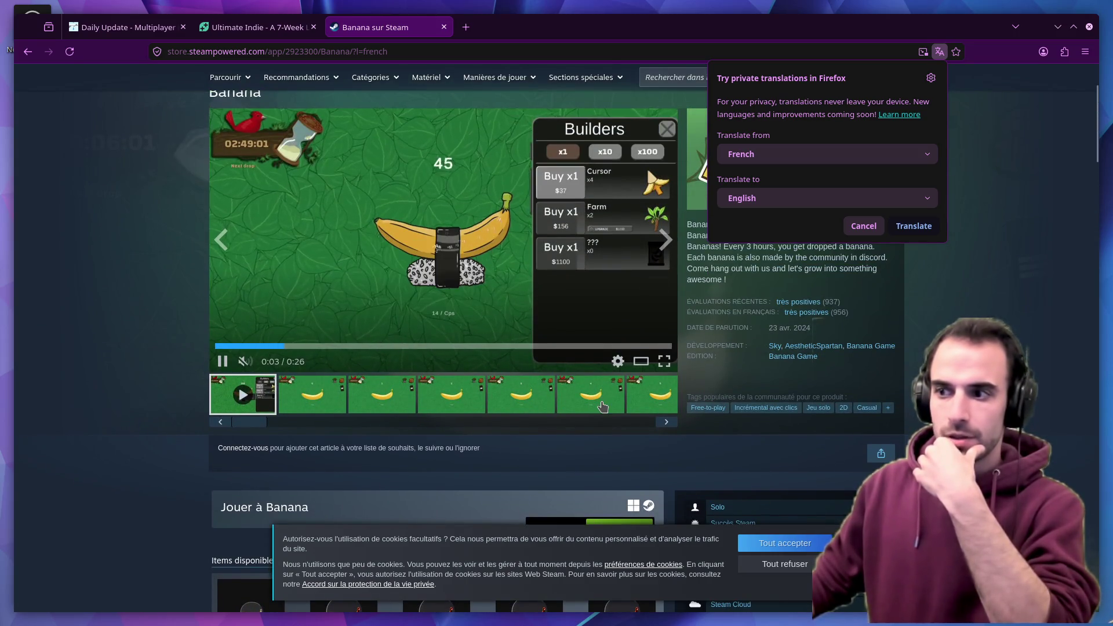
{"action": "left_click", "coordinate": [602, 405]}
{"action": "left_click", "coordinate": [657, 406]}
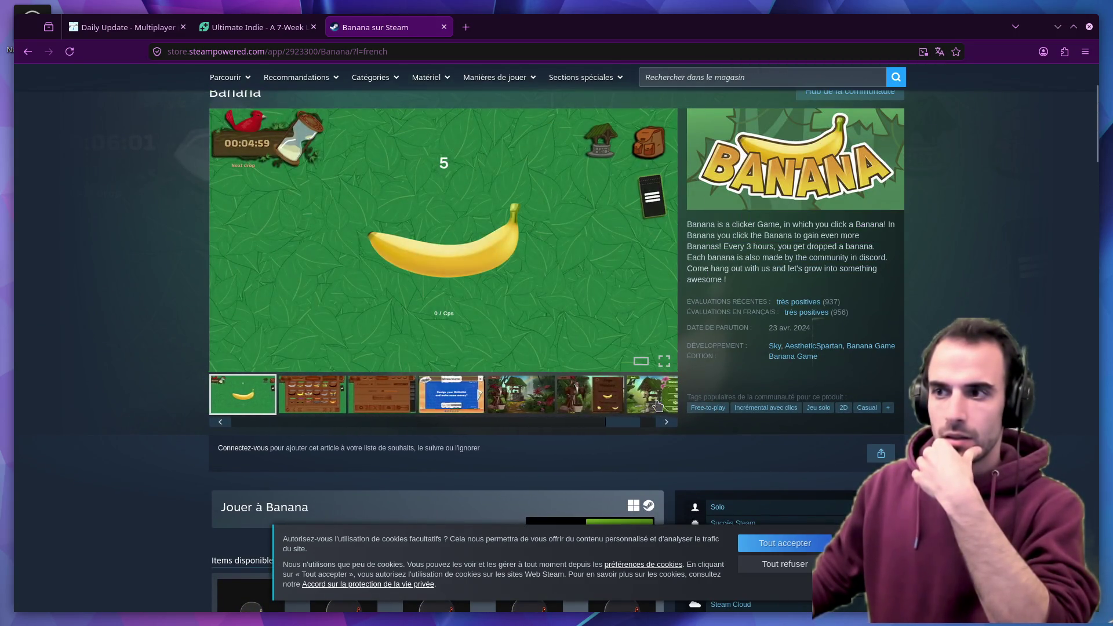
{"action": "left_click", "coordinate": [326, 401]}
{"action": "left_click", "coordinate": [452, 394]}
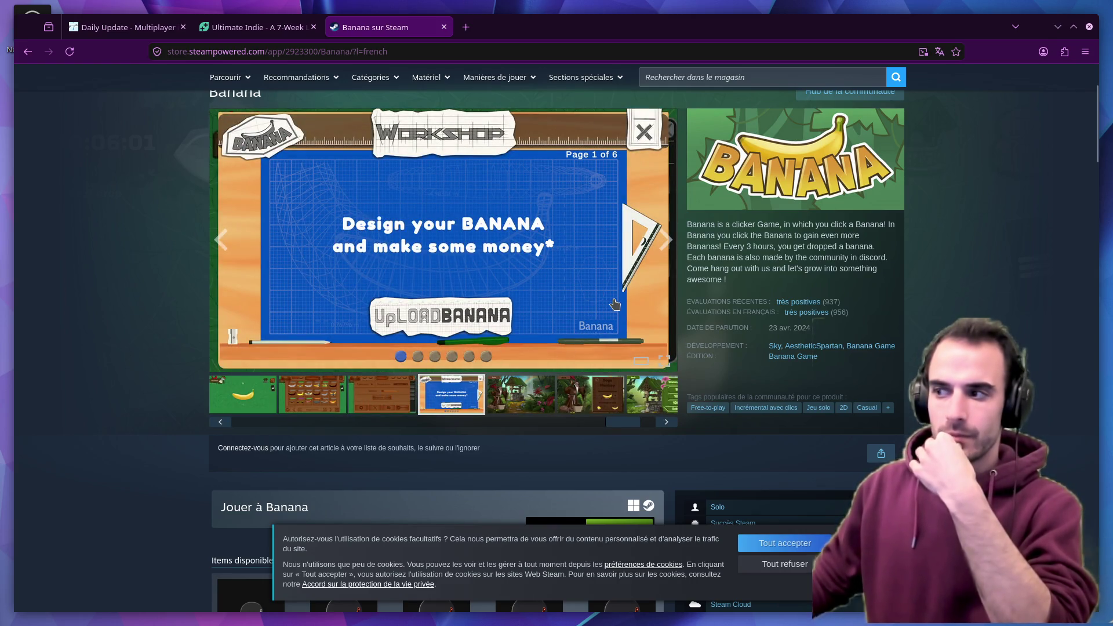
{"action": "key", "text": "alt+Left"}
{"action": "scroll", "coordinate": [617, 304], "scroll_direction": "down", "scroll_amount": 5}
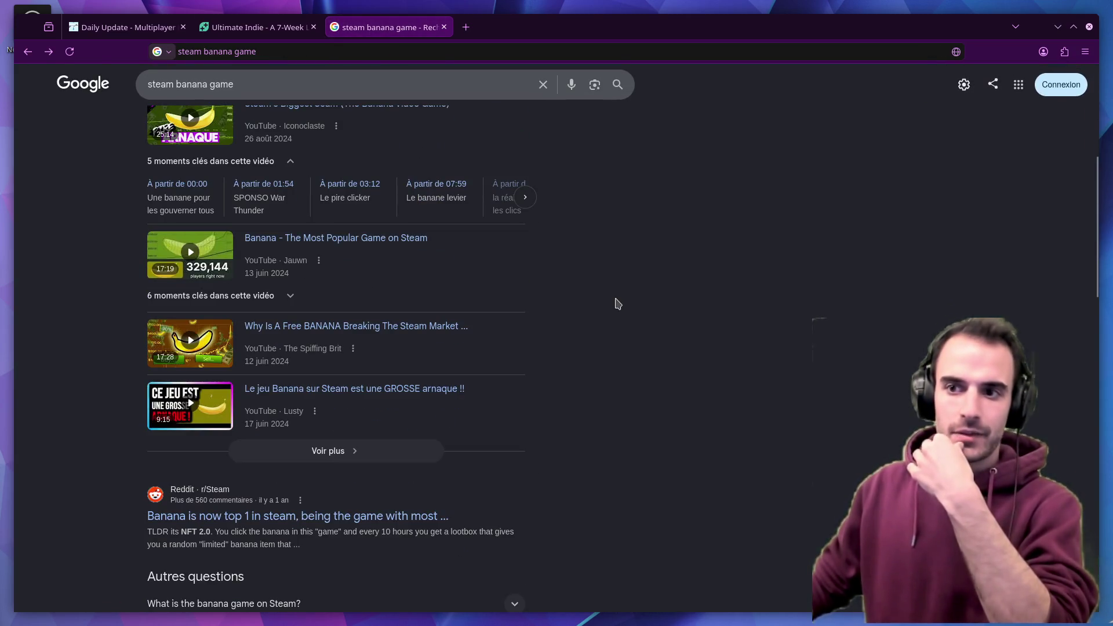
Read the Reddit r/Steam post about Banana being top 1, then close its tab
{"action": "scroll", "coordinate": [617, 311], "scroll_direction": "down", "scroll_amount": 2}
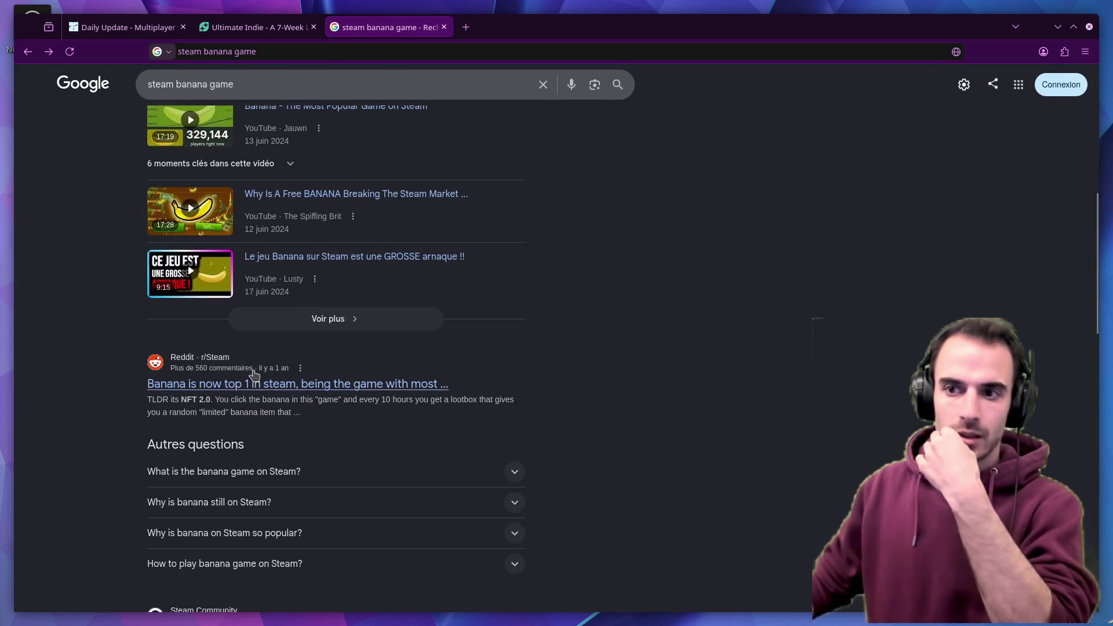
{"action": "left_click", "coordinate": [335, 384]}
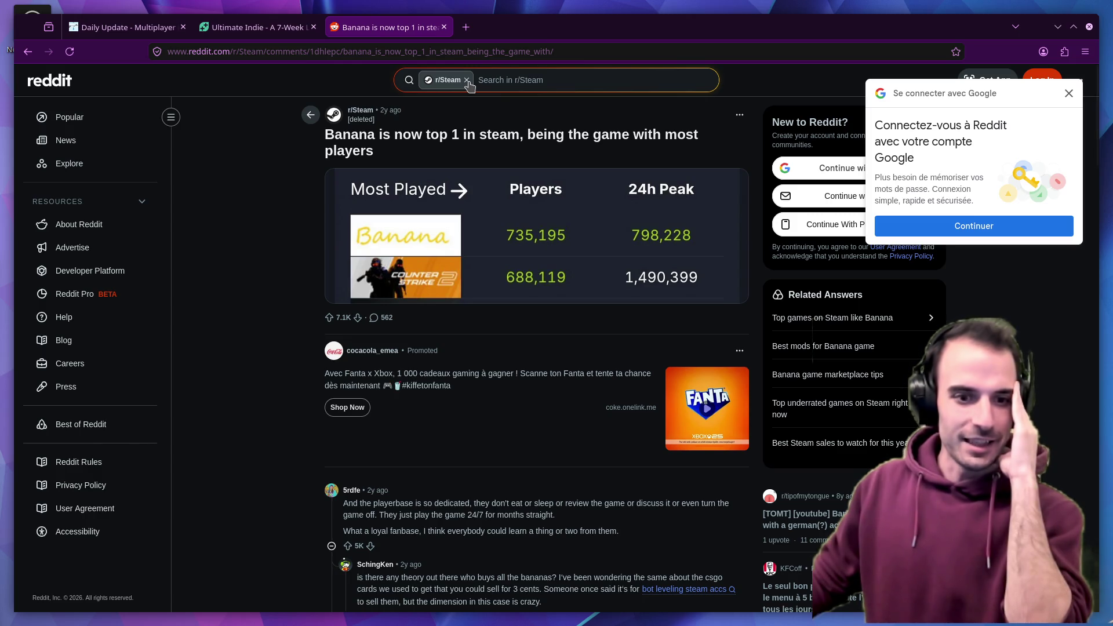
{"action": "middle_click", "coordinate": [374, 27]}
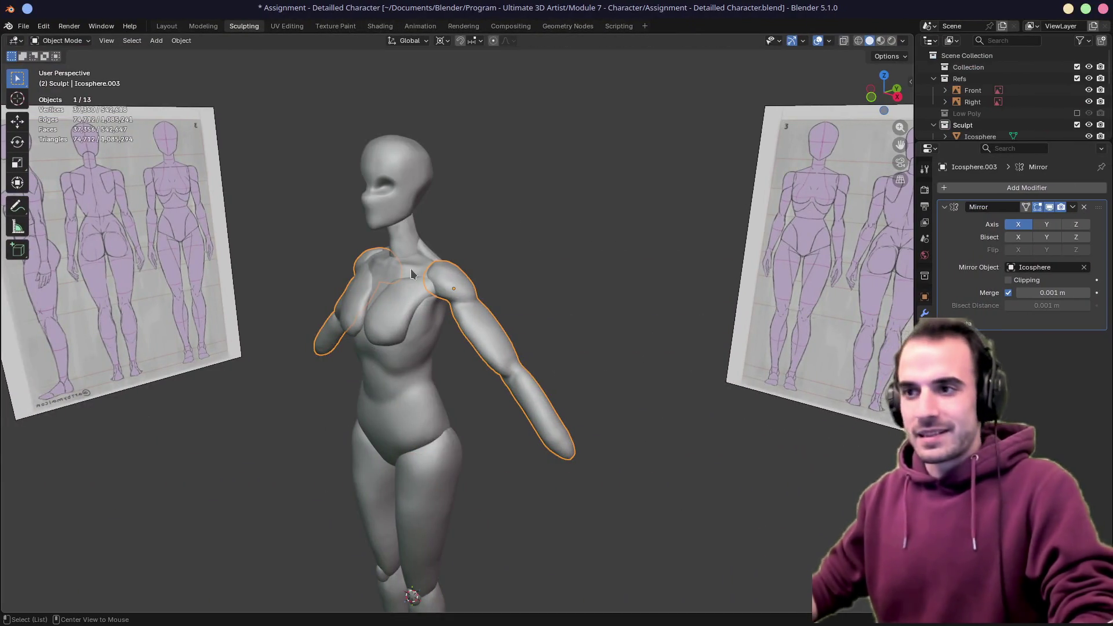
Reframe the character and check the Mirror modifier's extra options
{"action": "mouse_move", "coordinate": [411, 274]}
{"action": "middle_mouse_down"}
{"action": "mouse_move", "coordinate": [418, 359]}
{"action": "mouse_move", "coordinate": [429, 232]}
{"action": "mouse_move", "coordinate": [438, 374]}
{"action": "middle_mouse_up"}
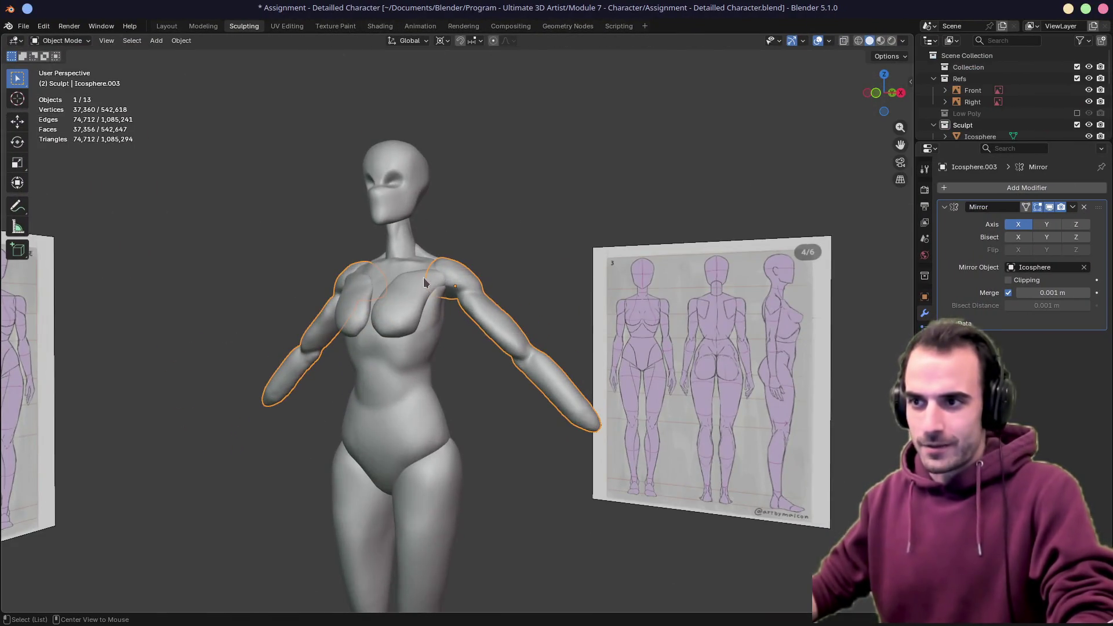
{"action": "middle_click", "coordinate": [424, 282], "text": "alt"}
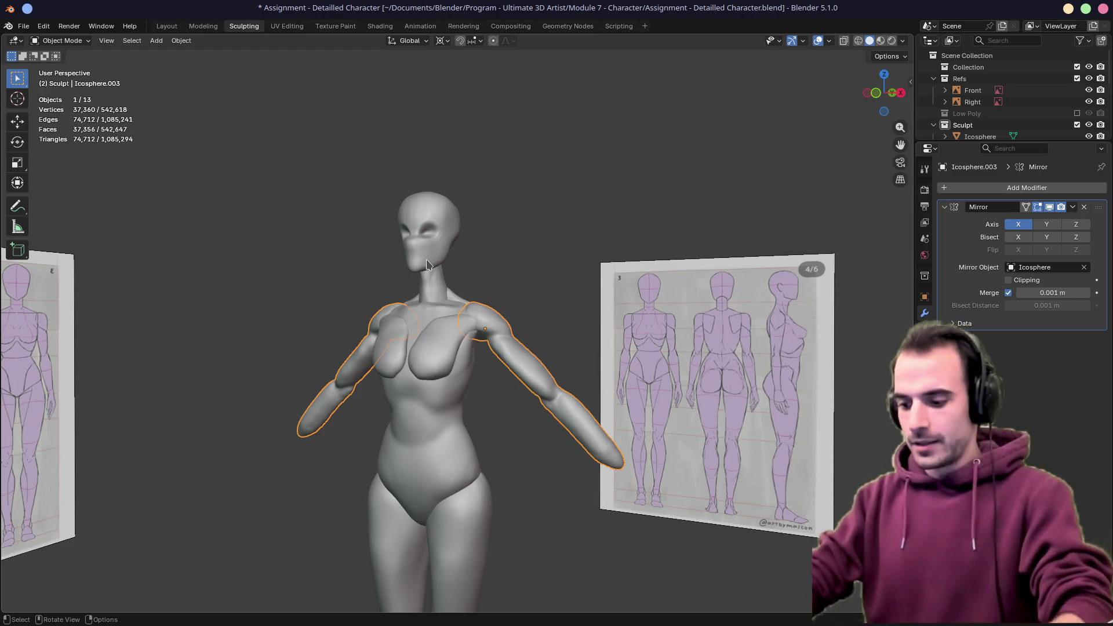
{"action": "middle_click_drag", "start_coordinate": [474, 344], "coordinate": [515, 333], "text": "shift"}
{"action": "left_click", "coordinate": [1073, 207]}
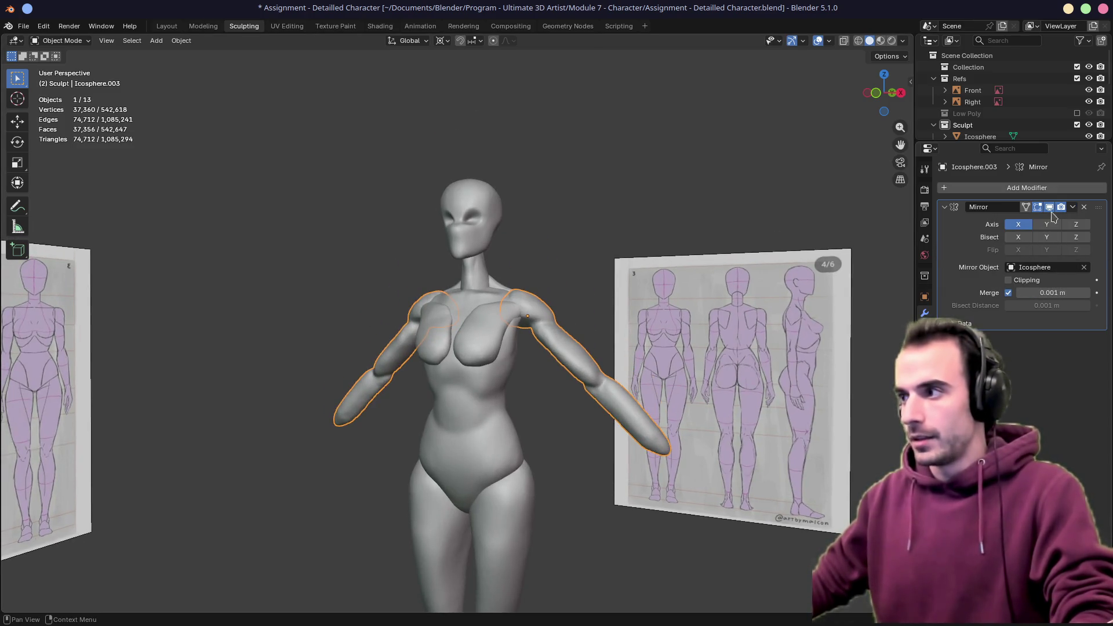
{"action": "left_click", "coordinate": [1073, 207]}
{"action": "mouse_move", "coordinate": [695, 269]}
{"action": "middle_mouse_down", "text": "shift"}
{"action": "mouse_move", "coordinate": [618, 312]}
{"action": "mouse_move", "coordinate": [529, 332]}
{"action": "mouse_move", "coordinate": [479, 383]}
{"action": "mouse_move", "coordinate": [469, 445]}
{"action": "mouse_move", "coordinate": [537, 304]}
{"action": "mouse_move", "coordinate": [529, 373]}
{"action": "mouse_move", "coordinate": [454, 462]}
{"action": "mouse_move", "coordinate": [608, 342]}
{"action": "mouse_move", "coordinate": [736, 391]}
{"action": "mouse_move", "coordinate": [510, 382]}
{"action": "middle_mouse_up", "text": "shift"}
Add the breast, thigh, calf and foot pieces to the arm selection
{"action": "left_click", "coordinate": [489, 318], "text": "shift"}
{"action": "left_click", "coordinate": [460, 360], "text": "shift"}
{"action": "left_click", "coordinate": [464, 427], "text": "shift"}
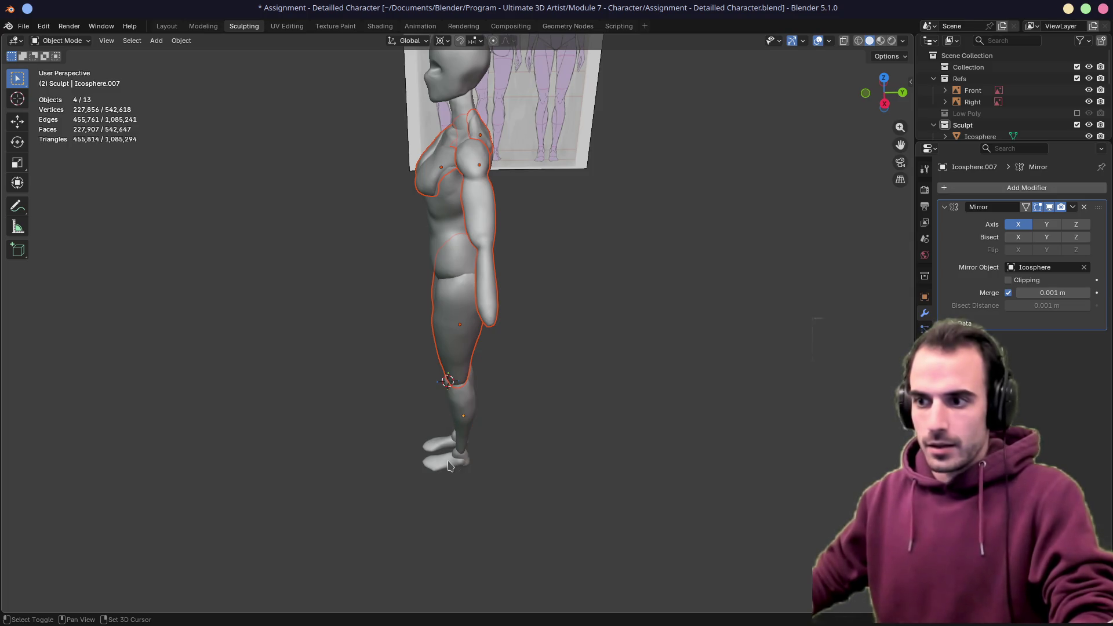
{"action": "left_click", "coordinate": [464, 450], "text": "shift"}
{"action": "mouse_move", "coordinate": [464, 449]}
{"action": "middle_mouse_down"}
{"action": "mouse_move", "coordinate": [391, 423]}
{"action": "mouse_move", "coordinate": [616, 388]}
{"action": "mouse_move", "coordinate": [729, 404]}
{"action": "middle_mouse_up"}
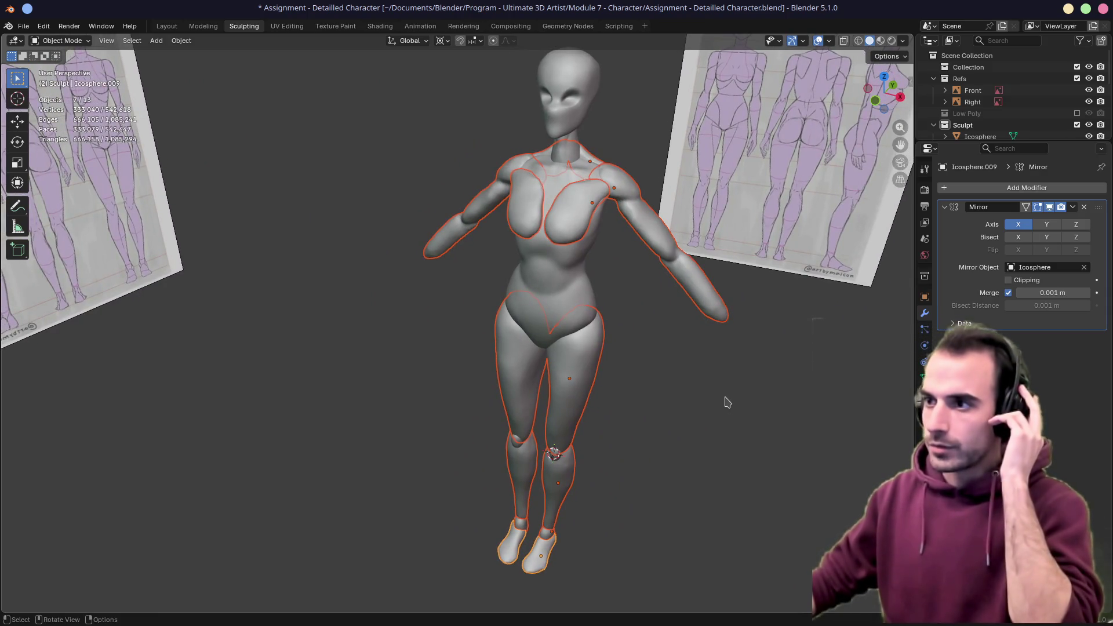
Convert the selected pieces to mesh, baking their Mirror modifiers
{"action": "right_click", "coordinate": [675, 371]}
{"action": "mouse_move", "coordinate": [666, 434]}
{"action": "mouse_move", "coordinate": [676, 416]}
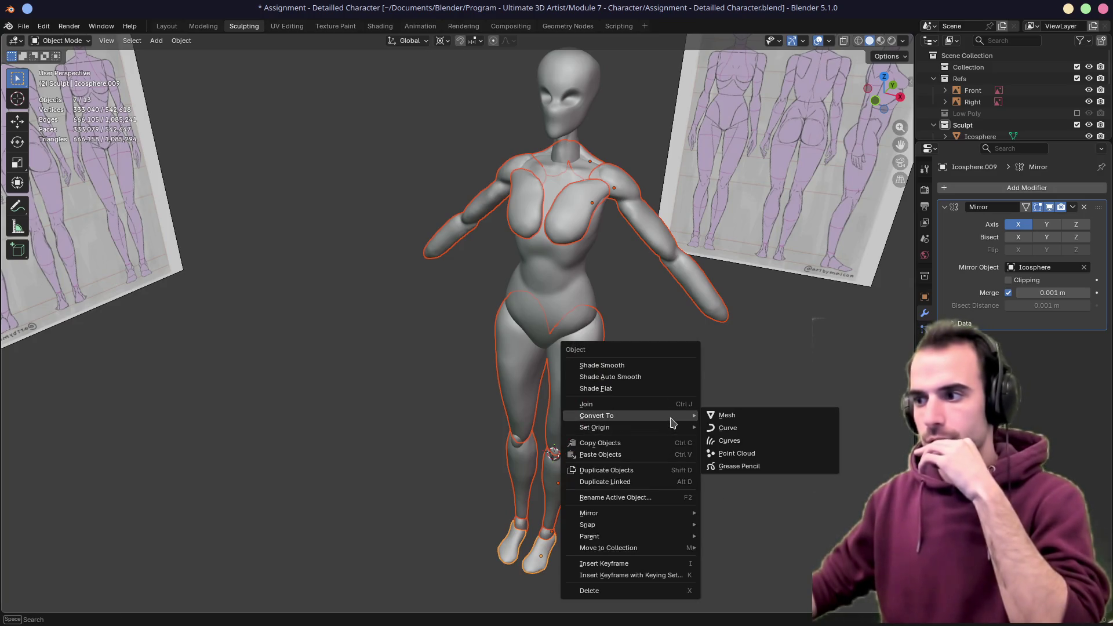
{"action": "left_click", "coordinate": [719, 416]}
Select the arms, breasts, thighs, calves, feet and torso and join them with Ctrl+J
{"action": "left_click", "coordinate": [583, 410]}
{"action": "left_click", "coordinate": [567, 479]}
{"action": "left_click", "coordinate": [541, 561]}
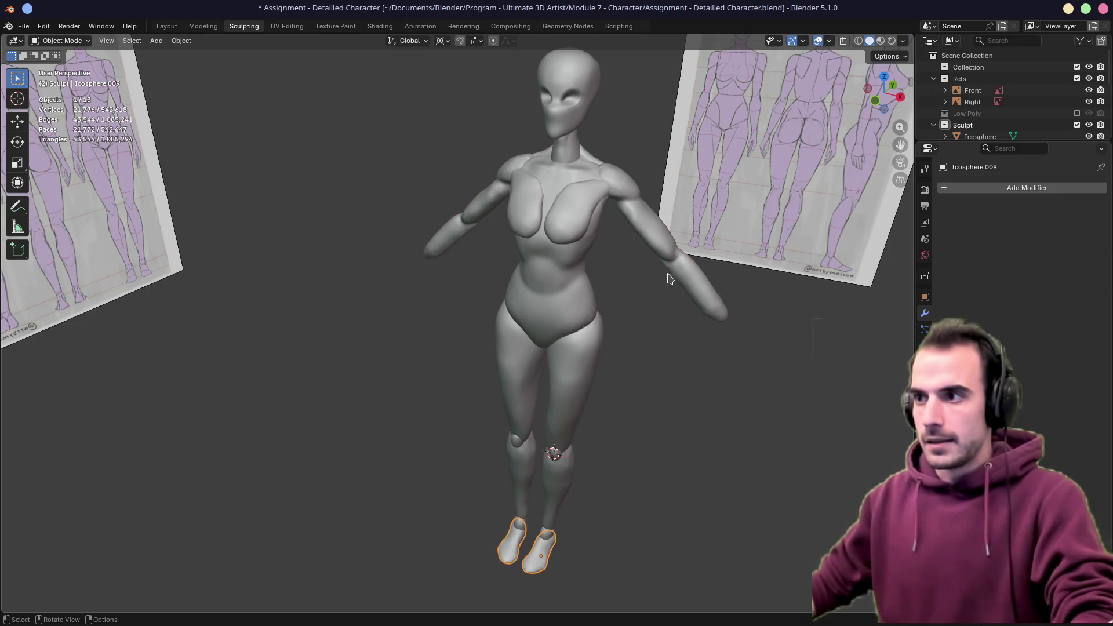
{"action": "left_click", "coordinate": [665, 248]}
{"action": "middle_click_drag", "start_coordinate": [665, 248], "coordinate": [613, 299]}
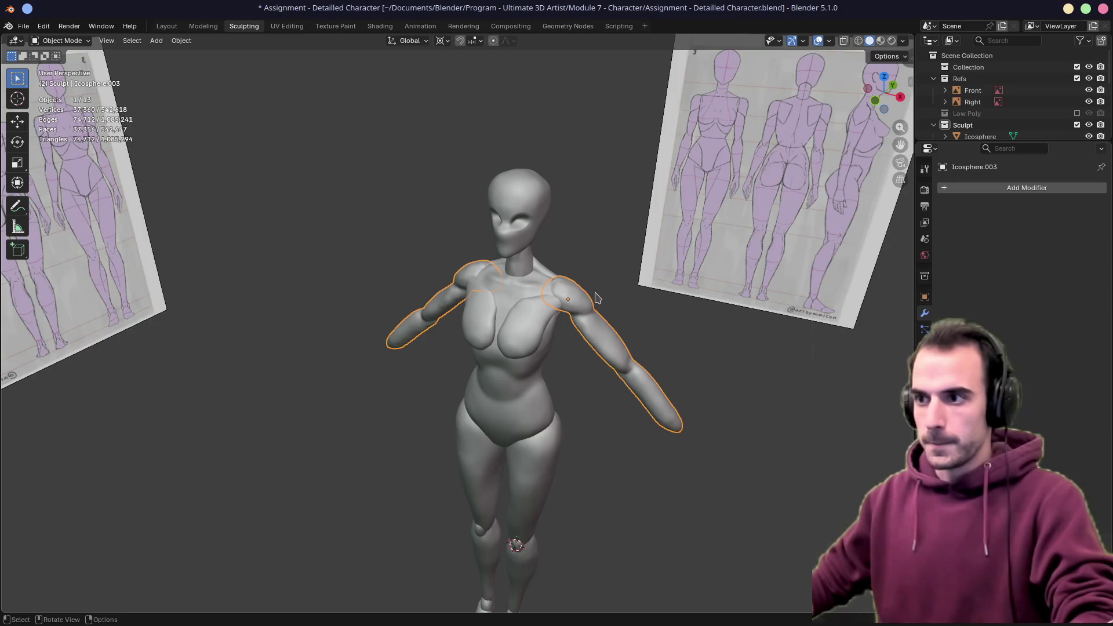
{"action": "left_click", "coordinate": [532, 315], "text": "shift"}
{"action": "left_click", "coordinate": [543, 481], "text": "shift"}
{"action": "middle_click_drag", "start_coordinate": [543, 482], "coordinate": [616, 342], "text": "shift"}
{"action": "left_click_drag", "start_coordinate": [616, 342], "coordinate": [488, 511]}
{"action": "key", "text": "KP_Decimal"}
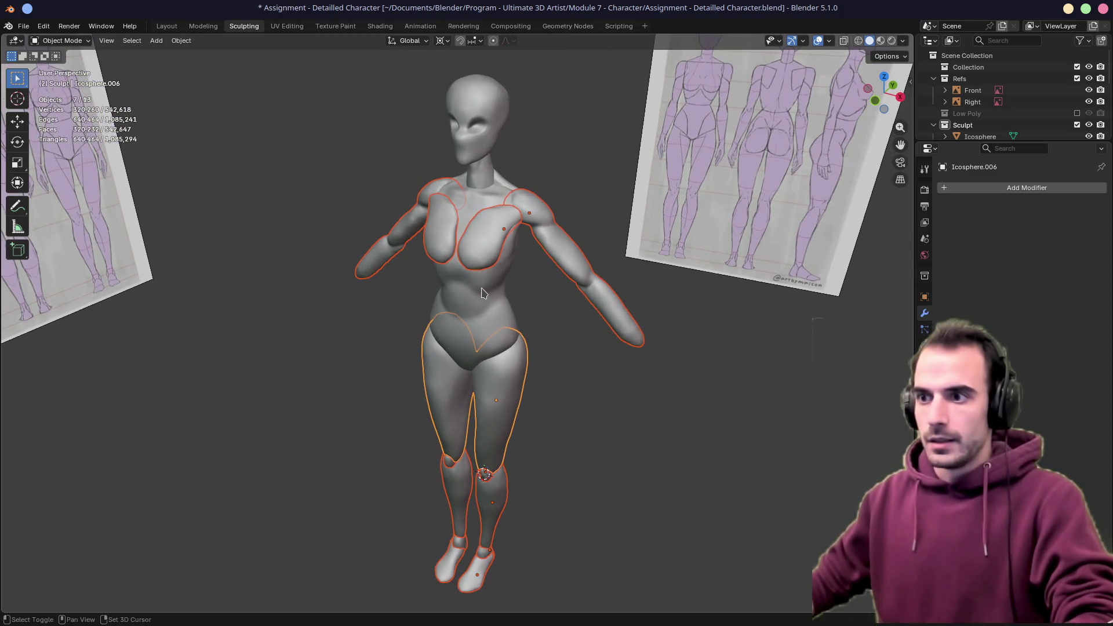
{"action": "left_click", "coordinate": [505, 363], "text": "shift"}
{"action": "middle_click_drag", "start_coordinate": [505, 363], "coordinate": [598, 350]}
{"action": "middle_click_drag", "start_coordinate": [494, 314], "coordinate": [352, 324]}
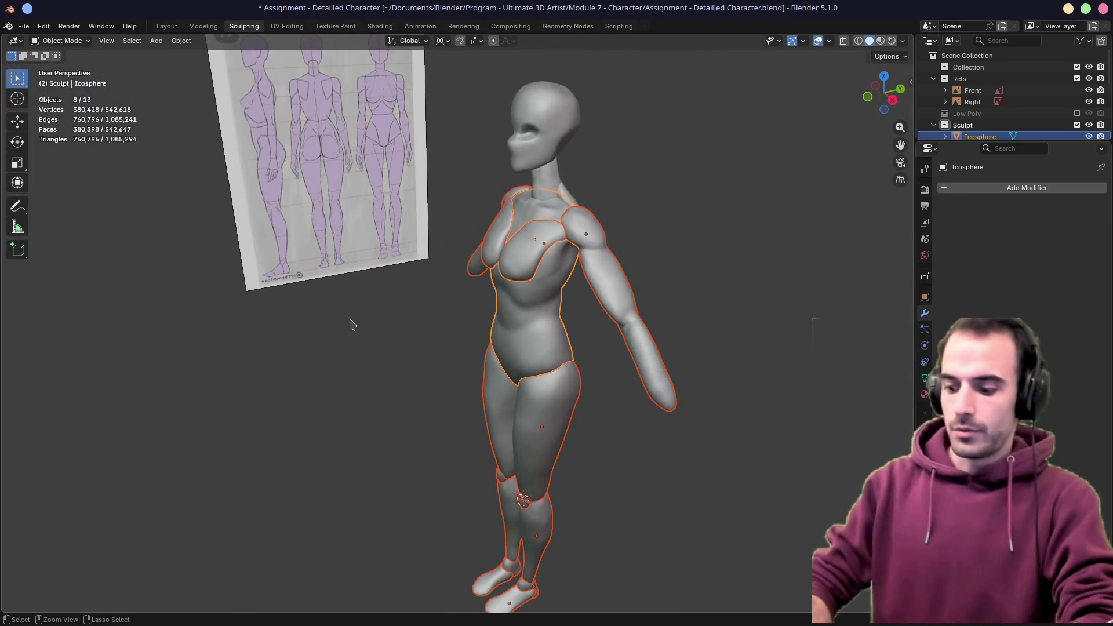
{"action": "key", "text": "ctrl+j"}
Add the shoulder sphere, head and neck to the body selection, then enter Sculpt Mode
{"action": "middle_click_drag", "start_coordinate": [474, 308], "coordinate": [502, 286]}
{"action": "left_click", "coordinate": [501, 298]}
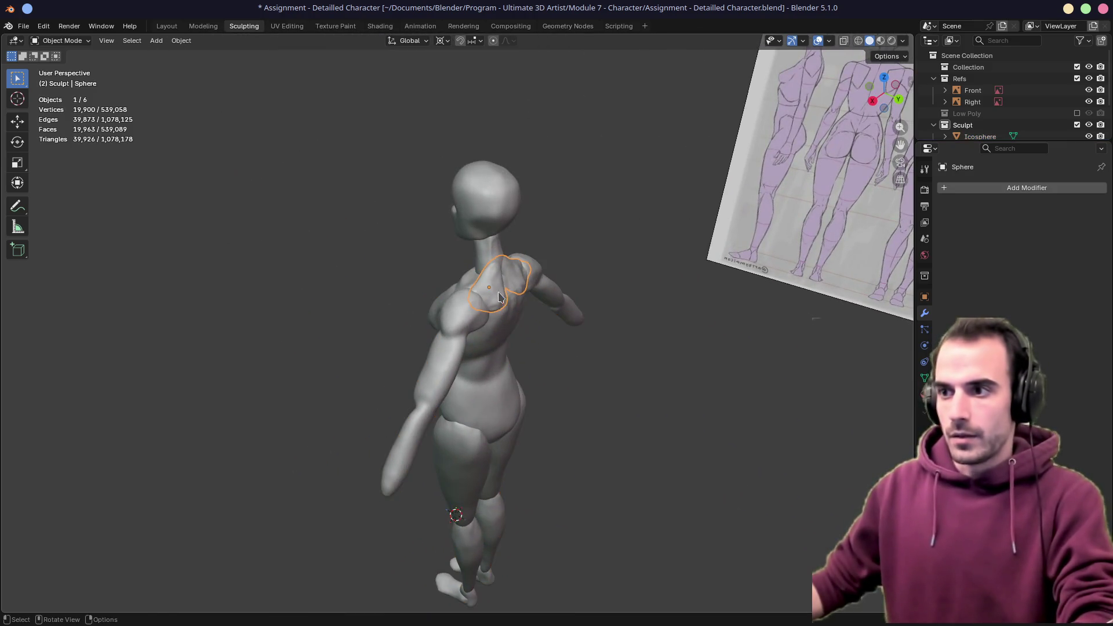
{"action": "left_click", "coordinate": [489, 351], "text": "shift"}
{"action": "left_click", "coordinate": [488, 232], "text": "shift"}
{"action": "left_click", "coordinate": [489, 244], "text": "shift"}
{"action": "left_click", "coordinate": [493, 358], "text": "shift"}
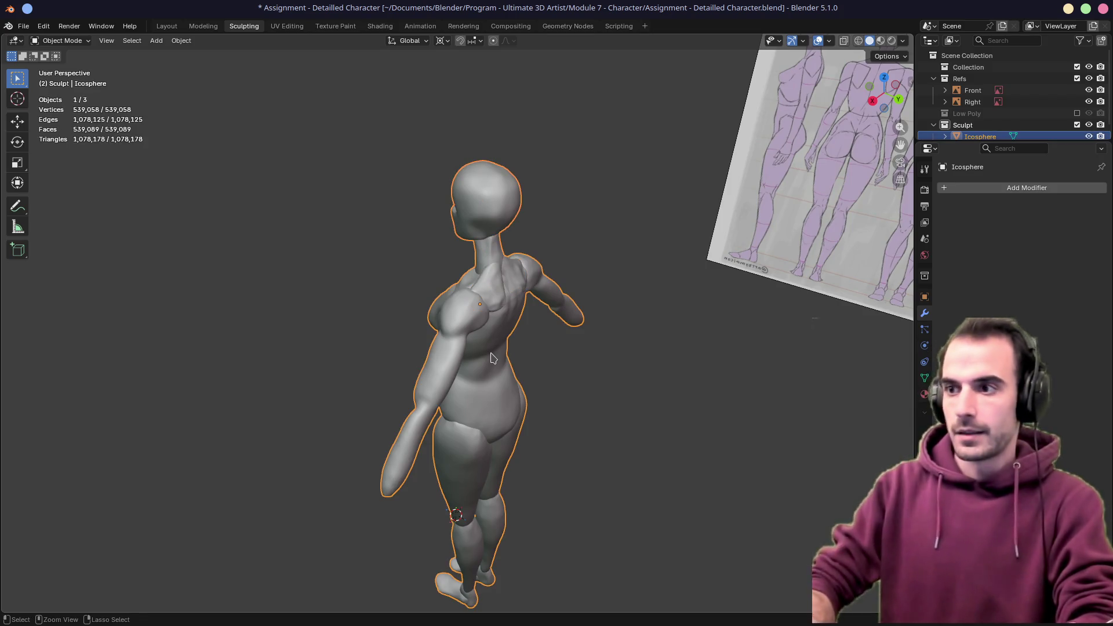
{"action": "mouse_move", "coordinate": [493, 357]}
{"action": "middle_mouse_down"}
{"action": "mouse_move", "coordinate": [440, 307]}
{"action": "mouse_move", "coordinate": [567, 291]}
{"action": "middle_mouse_up"}
{"action": "key", "text": "ctrl+Tab"}
{"action": "left_click", "coordinate": [505, 332]}
Shrink the Grab brush to 294 px and pull the neck base toward the collarbone
{"action": "middle_click_drag", "start_coordinate": [512, 266], "coordinate": [542, 276]}
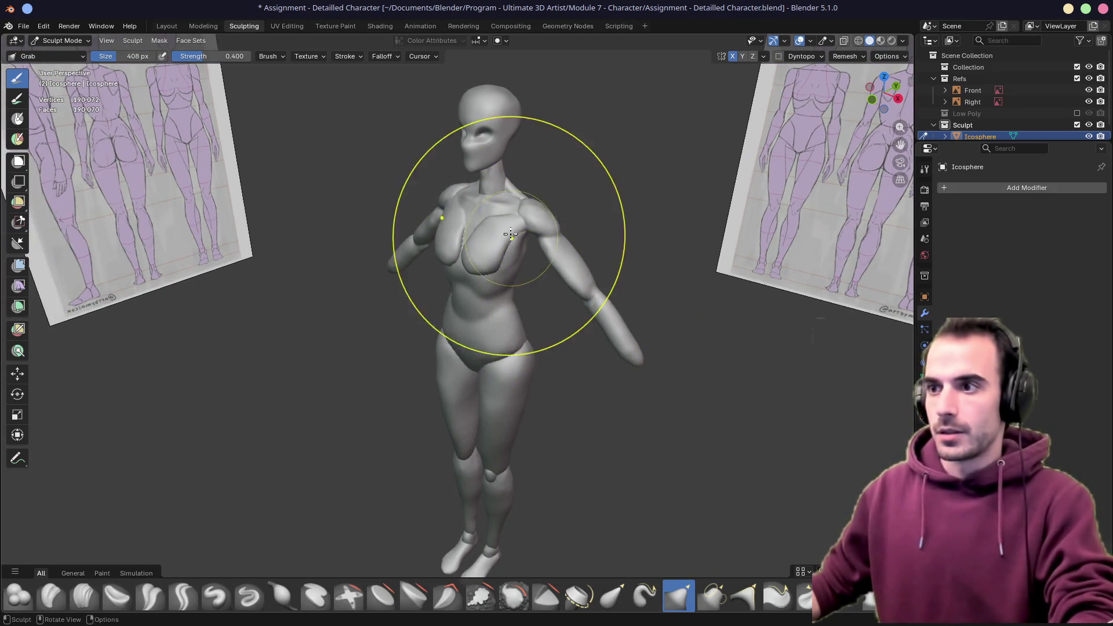
{"action": "mouse_move", "coordinate": [510, 174]}
{"action": "middle_mouse_down"}
{"action": "mouse_move", "coordinate": [460, 285]}
{"action": "mouse_move", "coordinate": [468, 272]}
{"action": "middle_mouse_up"}
{"action": "scroll", "coordinate": [417, 348], "scroll_direction": "up", "scroll_amount": 10}
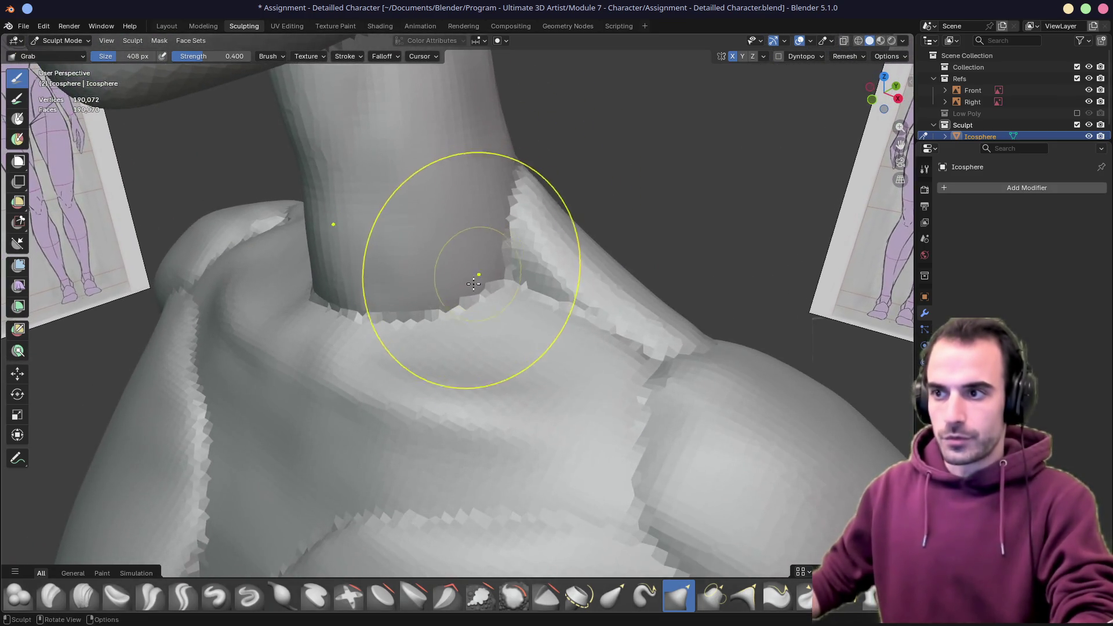
{"action": "key", "text": "f"}
{"action": "left_click", "coordinate": [505, 283]}
{"action": "mouse_move", "coordinate": [505, 283]}
{"action": "left_mouse_down"}
{"action": "mouse_move", "coordinate": [378, 347]}
{"action": "mouse_move", "coordinate": [515, 167]}
{"action": "mouse_move", "coordinate": [641, 331]}
{"action": "left_mouse_up"}
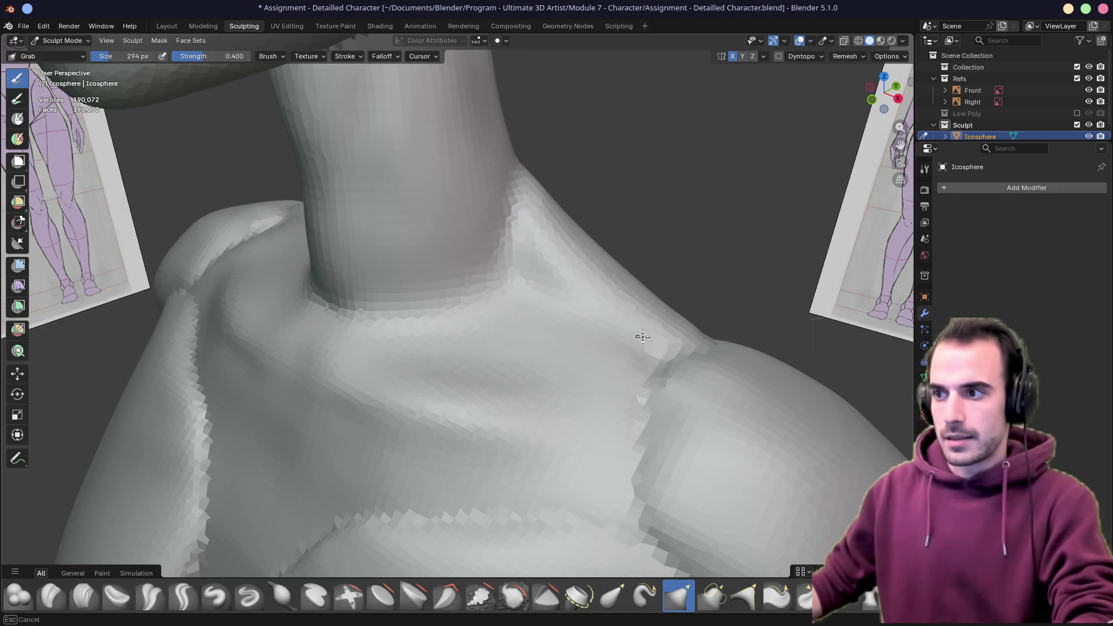
{"action": "scroll", "coordinate": [641, 330], "scroll_direction": "down", "scroll_amount": 4}
{"action": "mouse_move", "coordinate": [641, 330]}
{"action": "middle_mouse_down"}
{"action": "mouse_move", "coordinate": [509, 293]}
{"action": "mouse_move", "coordinate": [593, 288]}
{"action": "mouse_move", "coordinate": [522, 291]}
{"action": "middle_mouse_up"}
{"action": "mouse_move", "coordinate": [521, 291]}
{"action": "left_mouse_down"}
{"action": "mouse_move", "coordinate": [485, 223]}
{"action": "mouse_move", "coordinate": [534, 194]}
{"action": "mouse_move", "coordinate": [472, 236]}
{"action": "mouse_move", "coordinate": [410, 314]}
{"action": "mouse_move", "coordinate": [367, 322]}
{"action": "left_mouse_up"}
{"action": "middle_click_drag", "start_coordinate": [368, 322], "coordinate": [400, 364]}
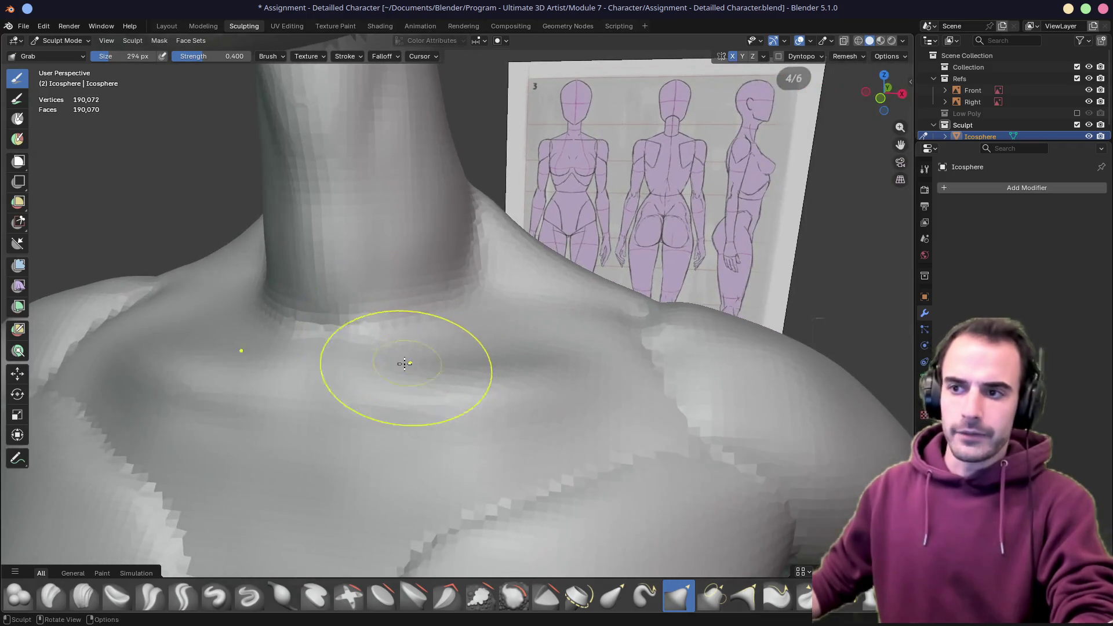
{"action": "middle_click_drag", "start_coordinate": [343, 384], "coordinate": [460, 286]}
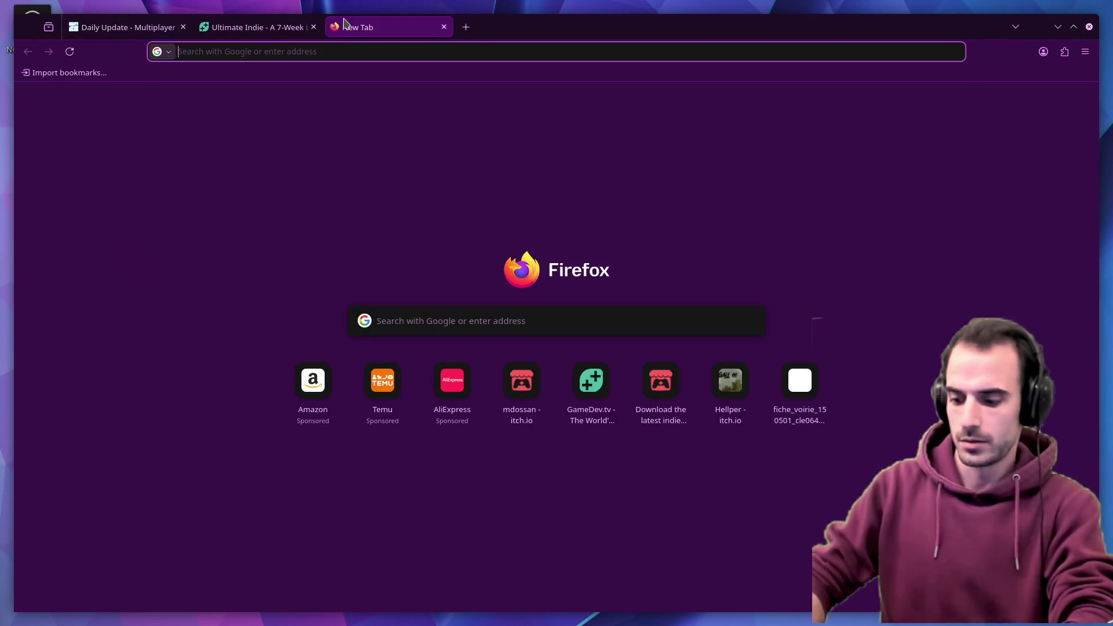
Search 'steam mountain' and open the Mountain Steam store page, accepting the cookie notice
{"action": "type", "text": "steam mountain"}
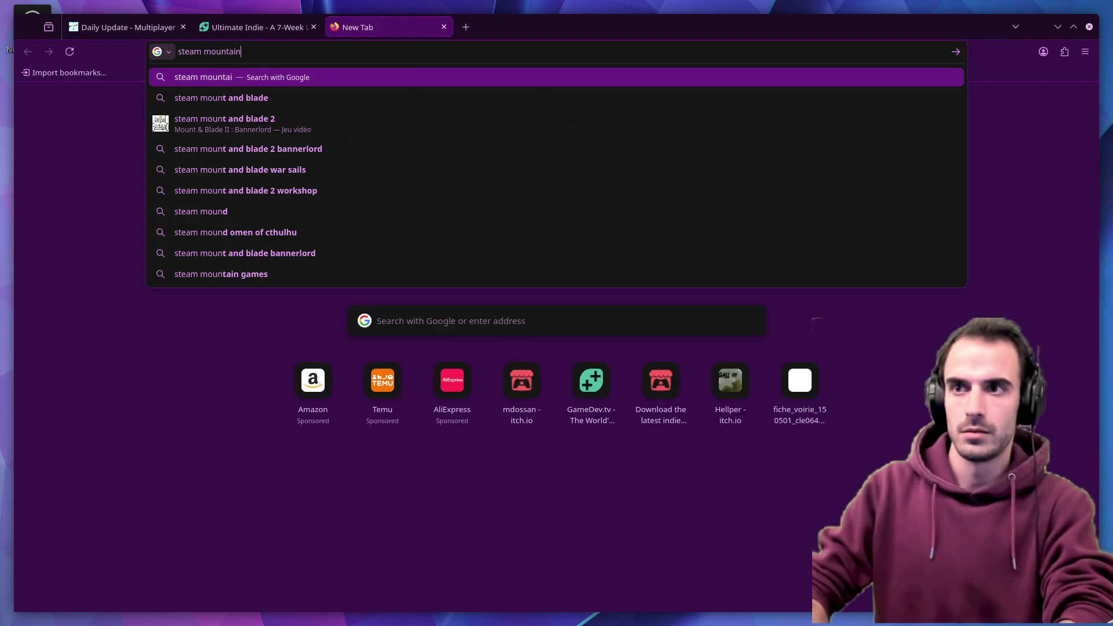
{"action": "key", "text": "Return"}
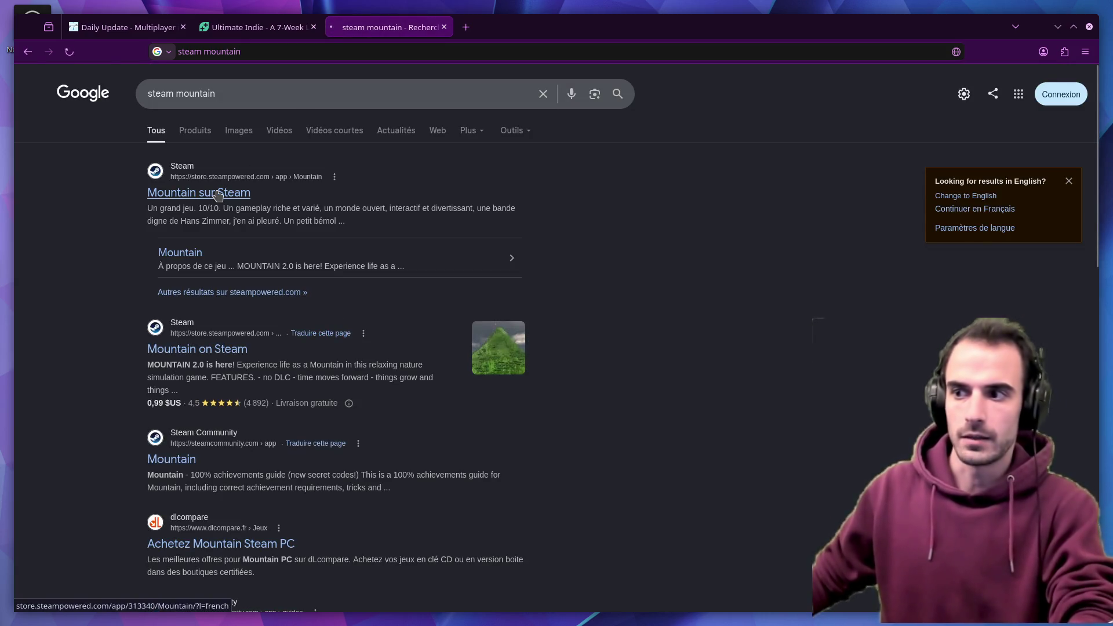
{"action": "left_click", "coordinate": [218, 195]}
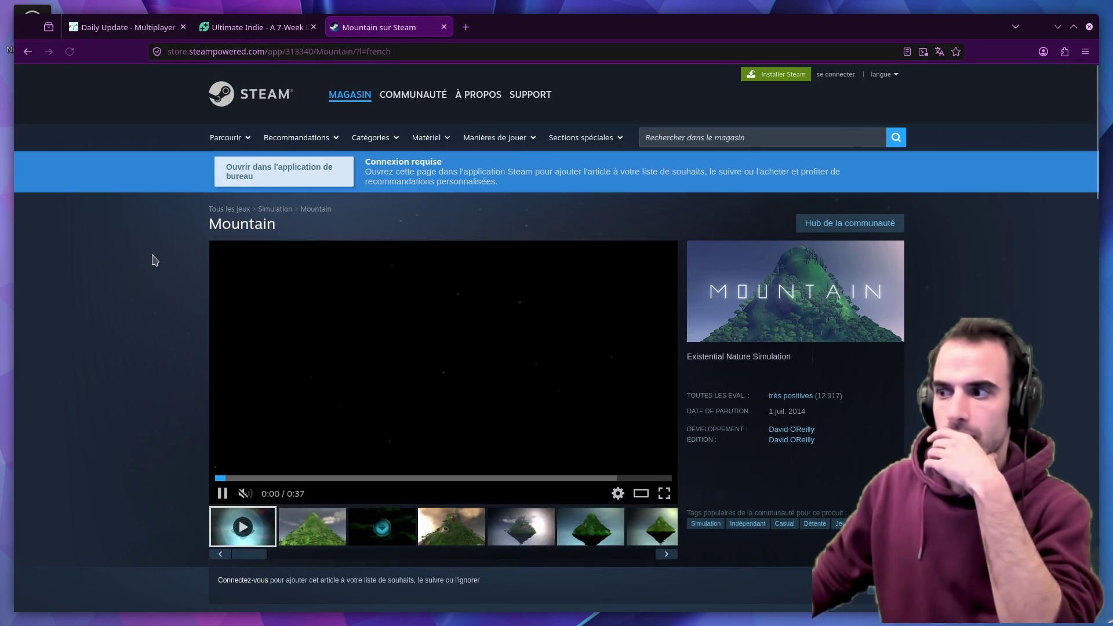
{"action": "scroll", "coordinate": [158, 257], "scroll_direction": "down", "scroll_amount": 1}
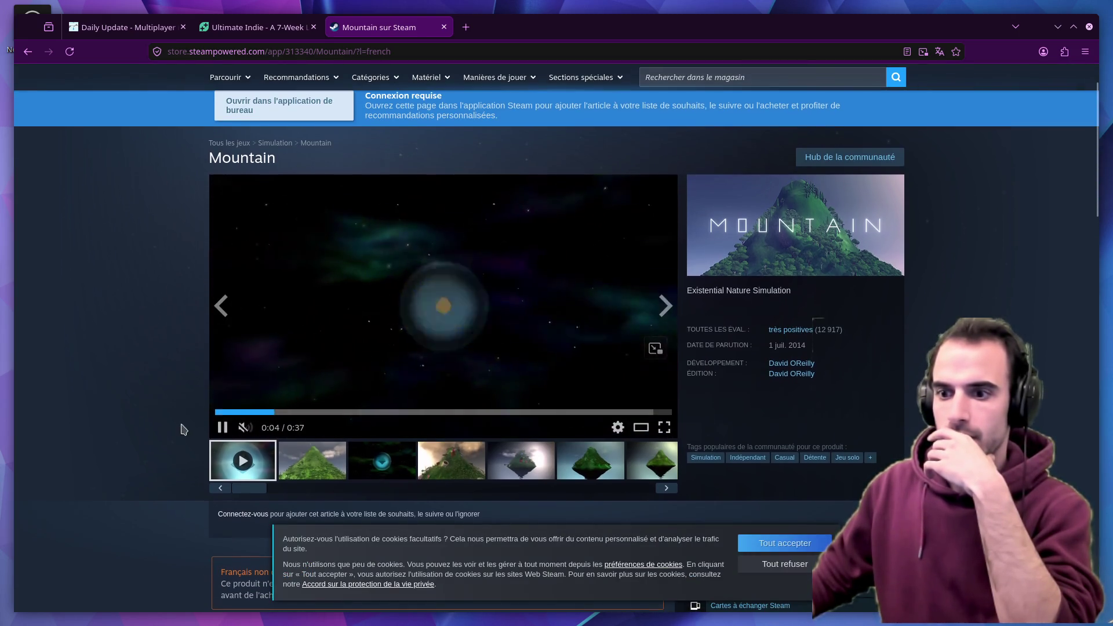
{"action": "scroll", "coordinate": [274, 442], "scroll_direction": "down", "scroll_amount": 3}
{"action": "scroll", "coordinate": [296, 443], "scroll_direction": "up", "scroll_amount": 3}
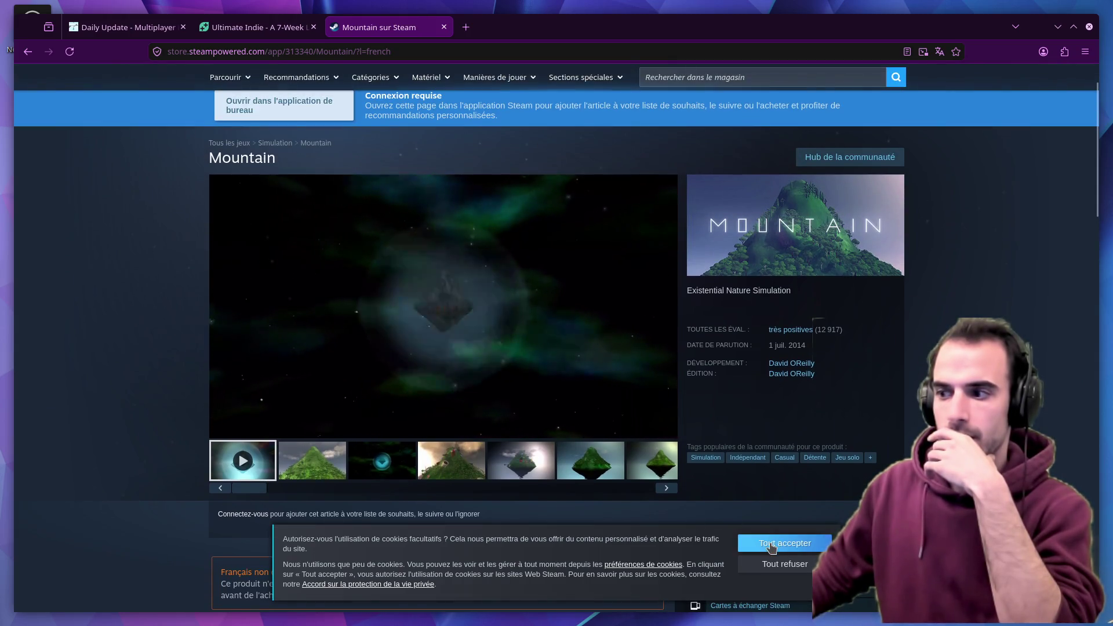
{"action": "left_click", "coordinate": [785, 544]}
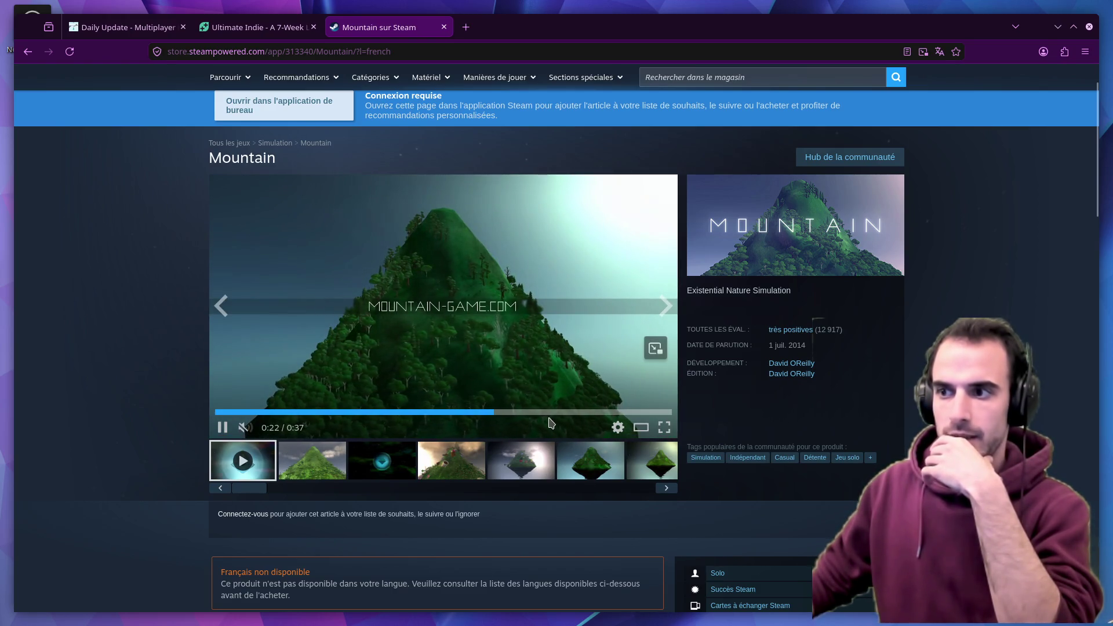
Skip ahead in the Mountain trailer and browse the screenshots through to the snowy mountain one
{"action": "left_click", "coordinate": [612, 412]}
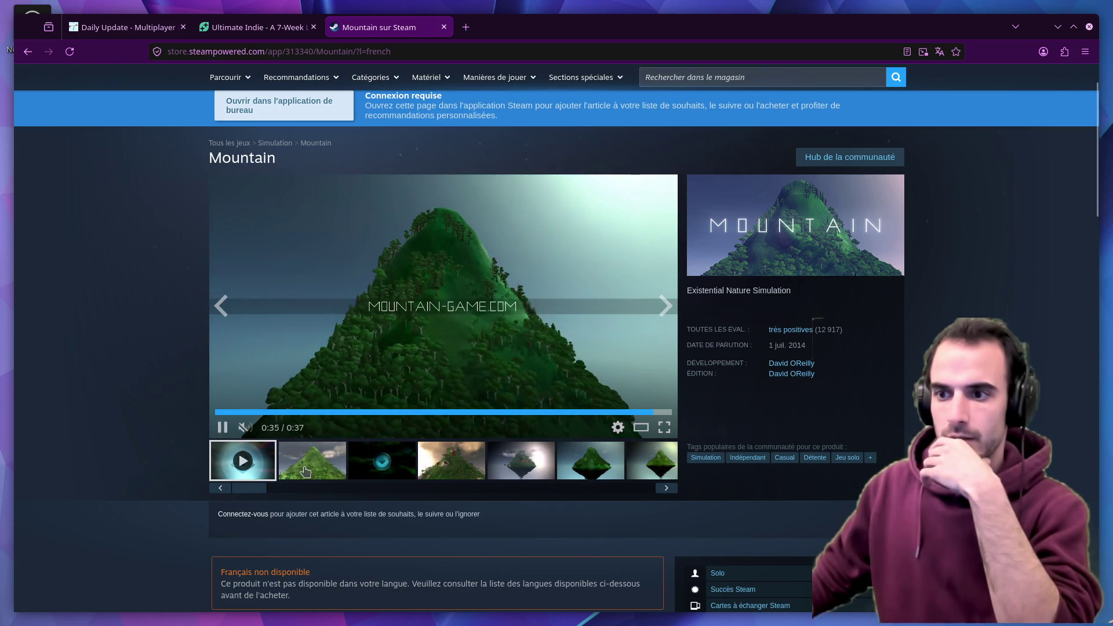
{"action": "left_click", "coordinate": [340, 468]}
{"action": "left_click", "coordinate": [470, 464]}
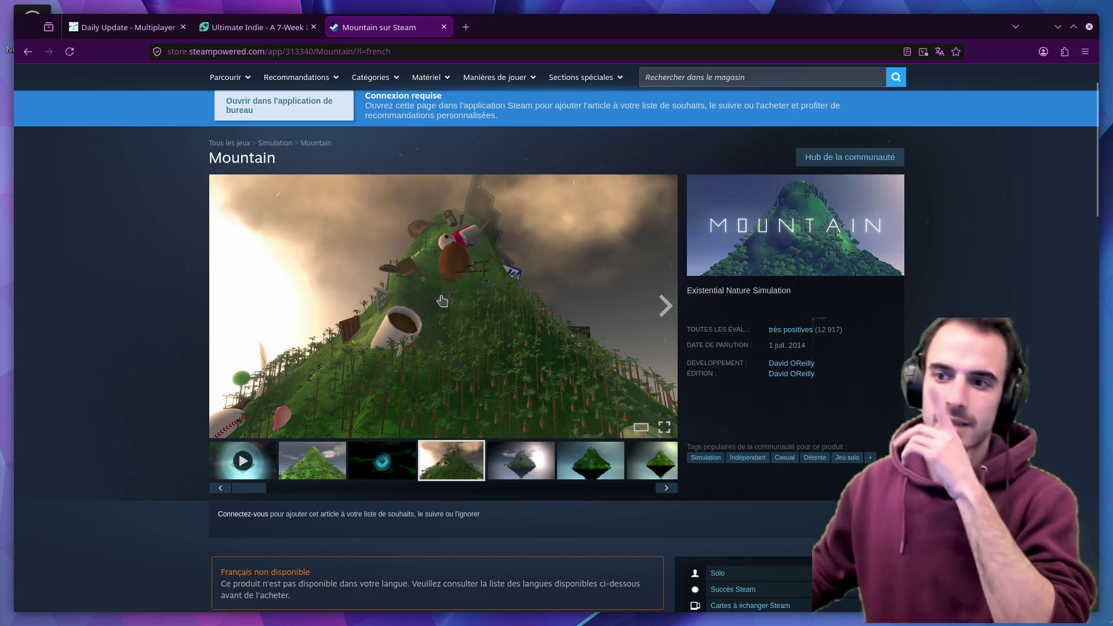
{"action": "left_click", "coordinate": [659, 308]}
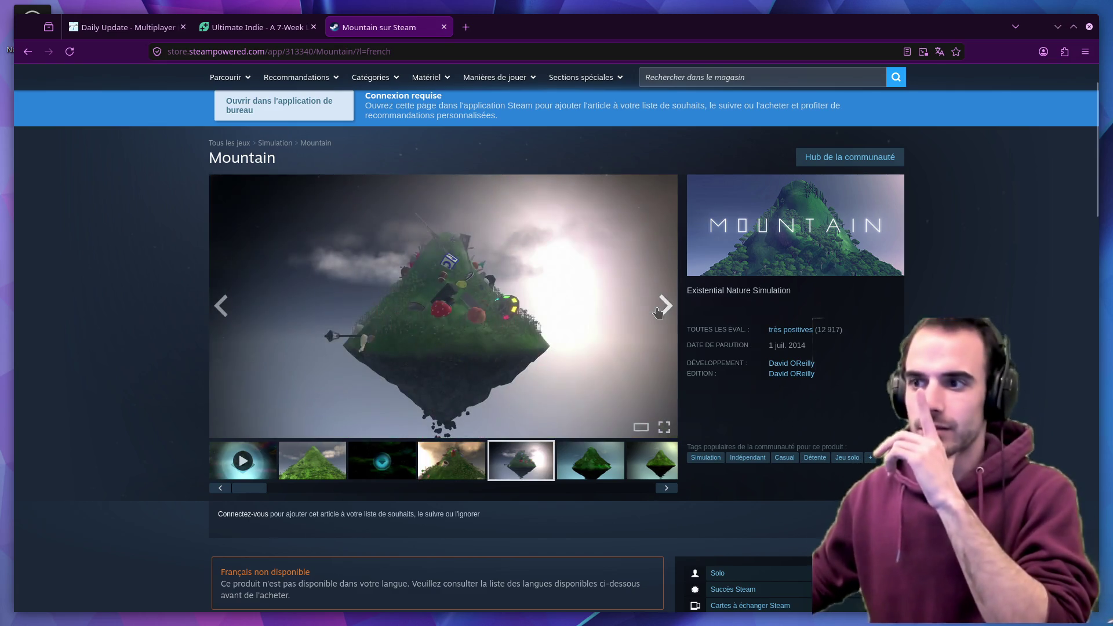
{"action": "left_click", "coordinate": [659, 310]}
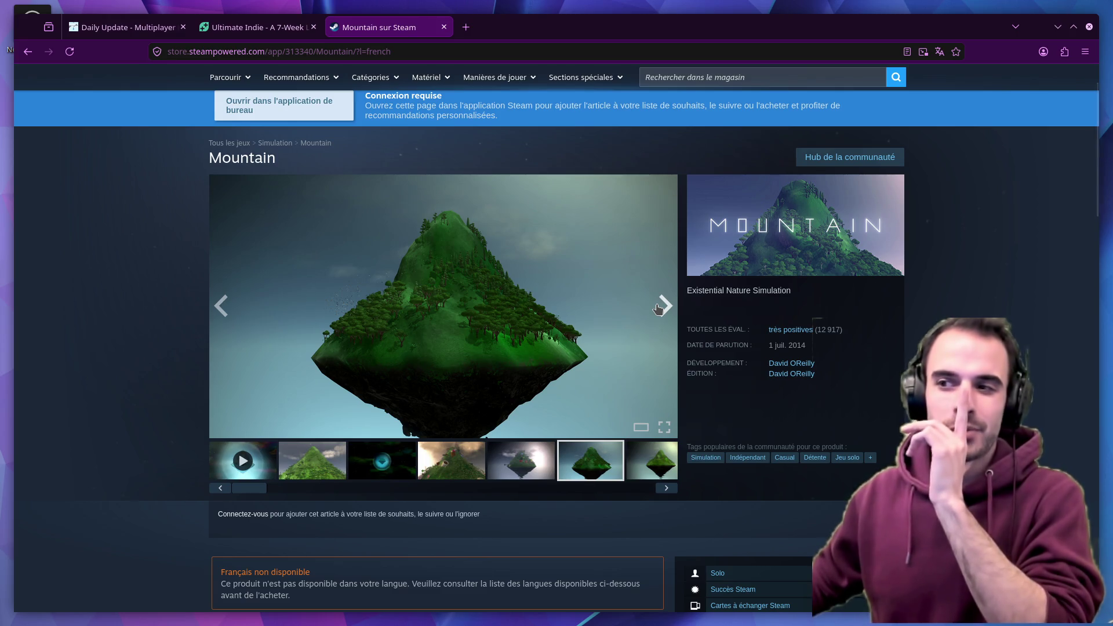
{"action": "left_click", "coordinate": [660, 309]}
{"action": "left_click", "coordinate": [659, 309]}
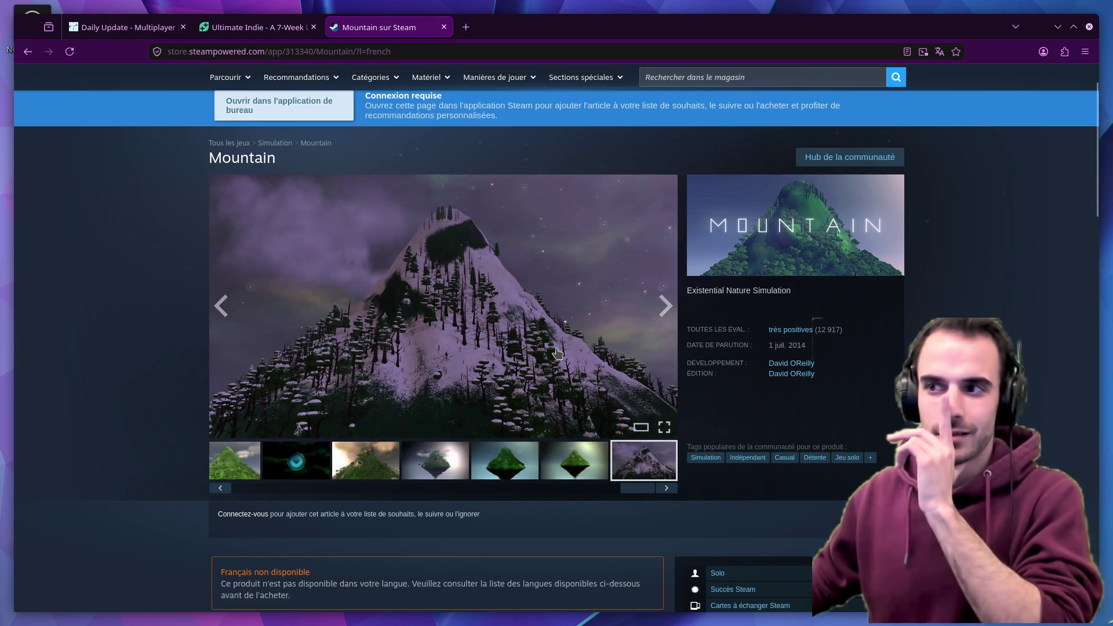
{"action": "scroll", "coordinate": [558, 353], "scroll_direction": "down", "scroll_amount": 5}
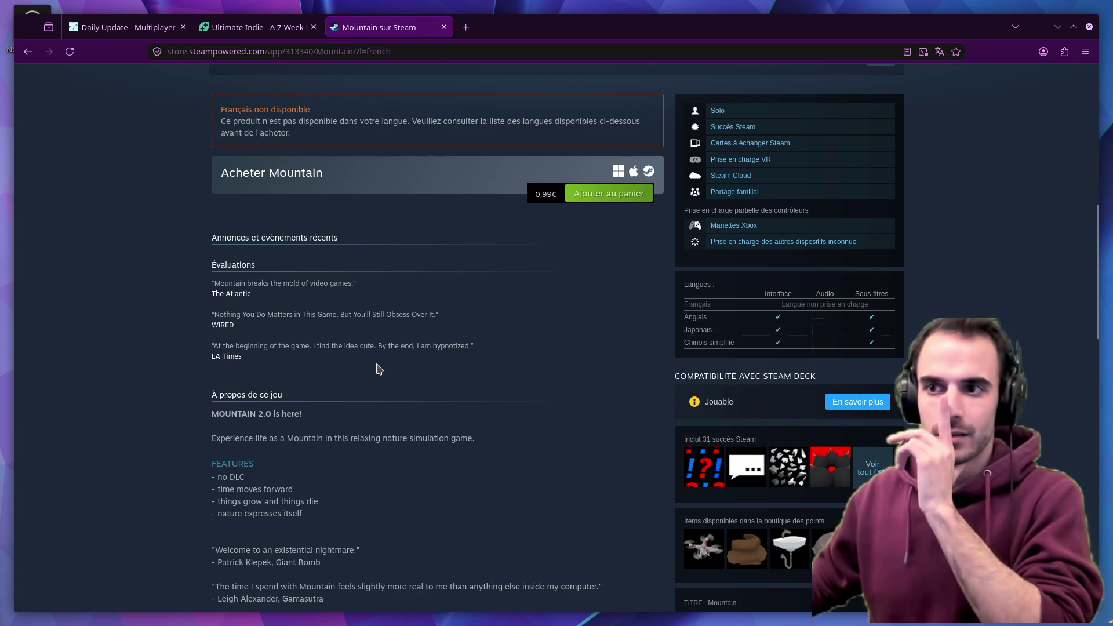
Read the Mountain description and reviews, return to the top, and close the store tab
{"action": "scroll", "coordinate": [381, 367], "scroll_direction": "down", "scroll_amount": 2}
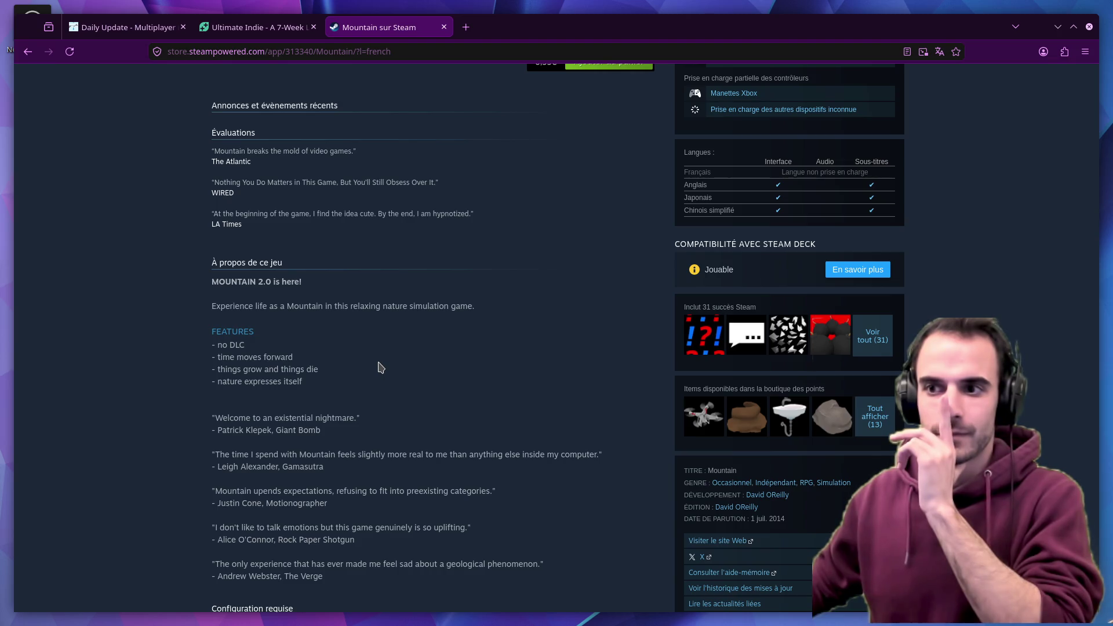
{"action": "scroll", "coordinate": [380, 367], "scroll_direction": "down", "scroll_amount": 1}
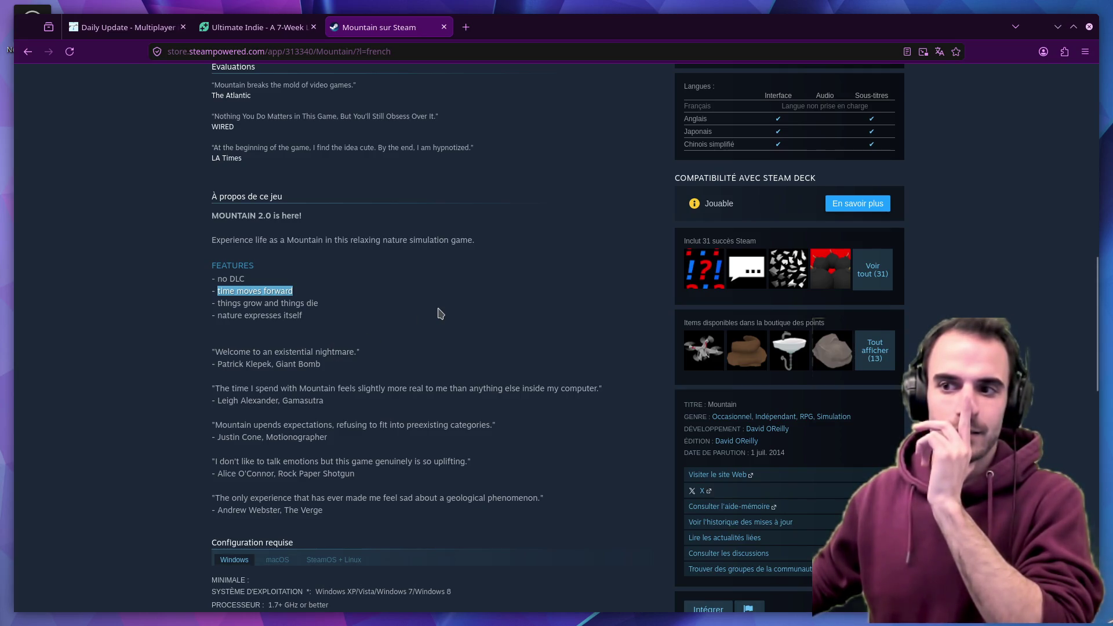
{"action": "scroll", "coordinate": [438, 313], "scroll_direction": "down", "scroll_amount": 15}
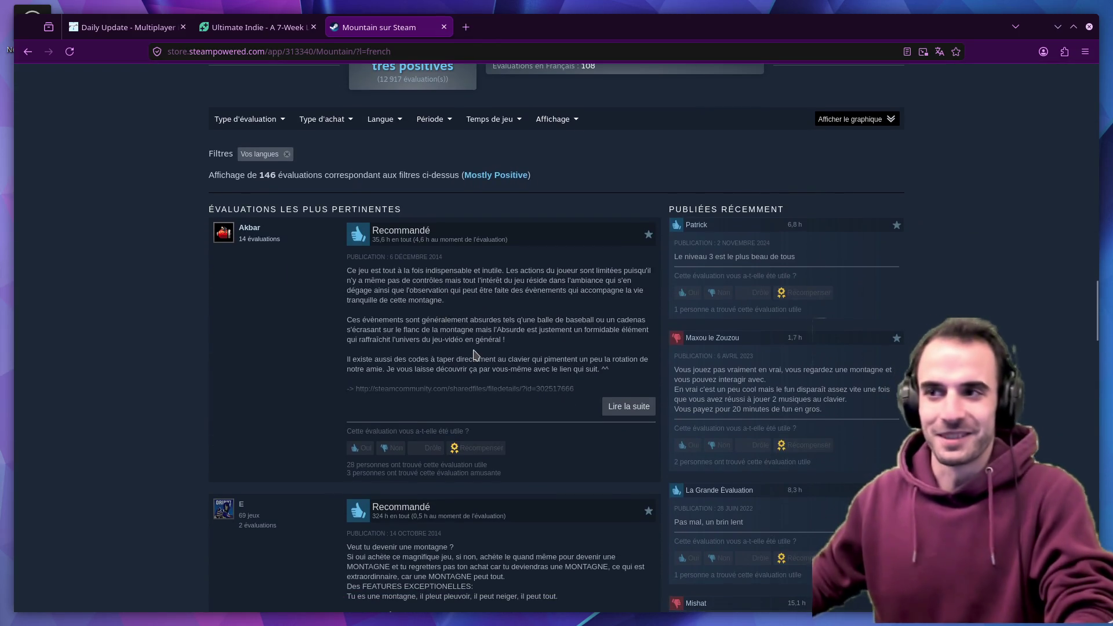
{"action": "scroll", "coordinate": [473, 358], "scroll_direction": "down", "scroll_amount": 10}
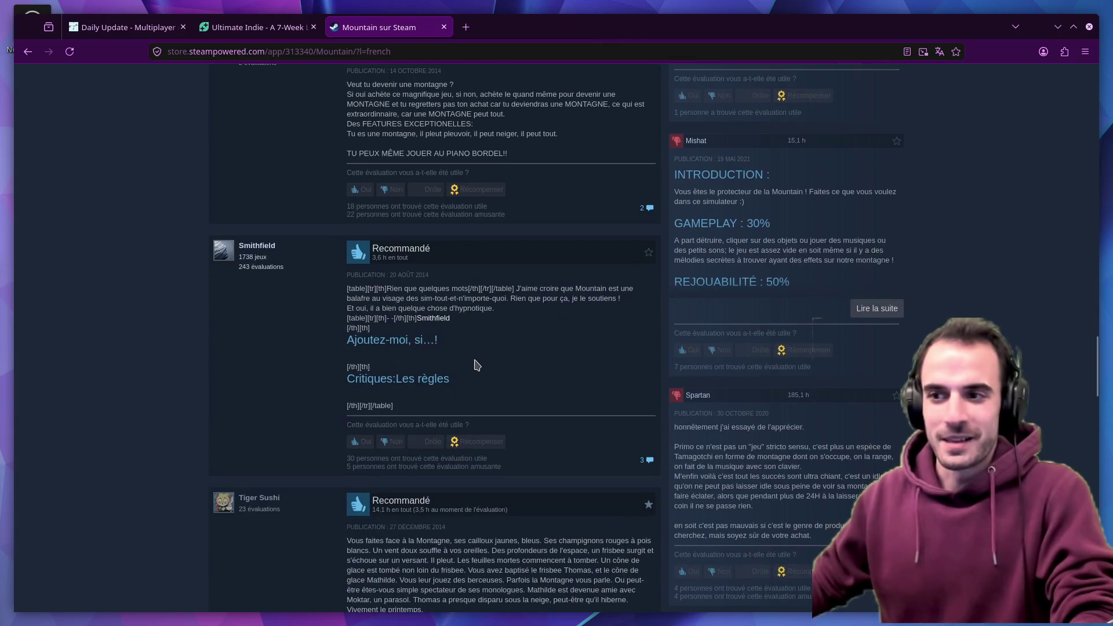
{"action": "key", "text": "Home"}
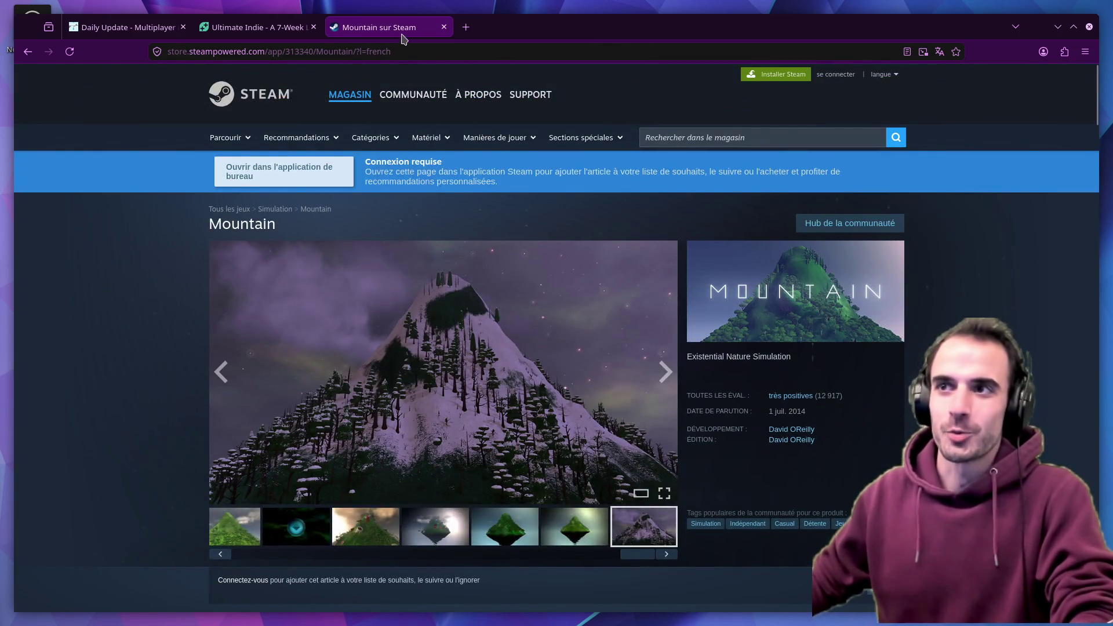
{"action": "middle_click", "coordinate": [404, 39]}
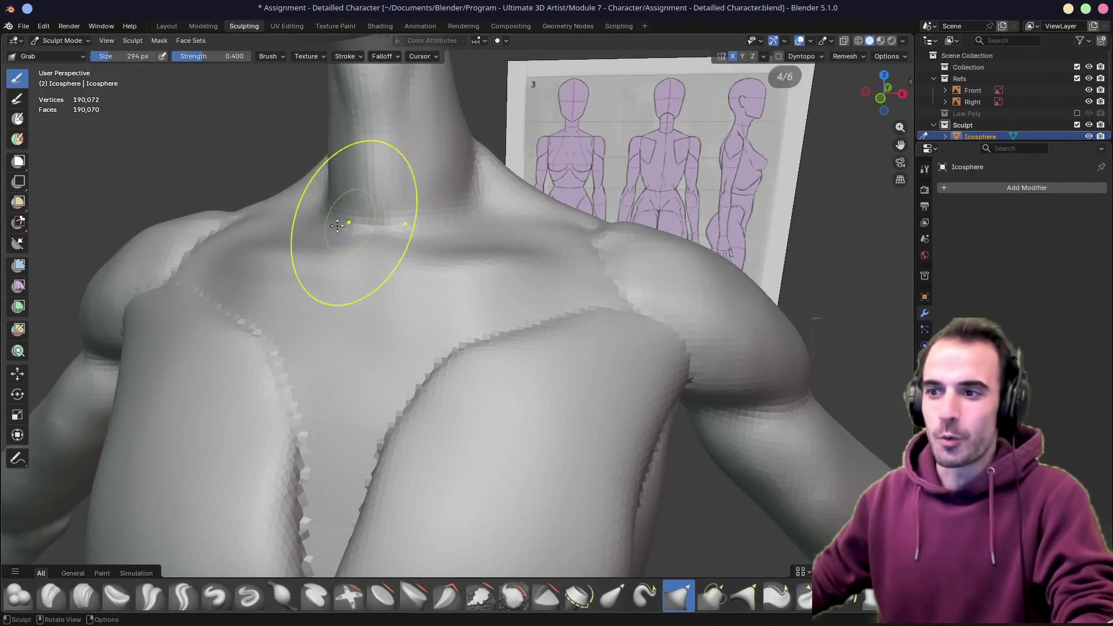
Pull and smooth the chest cleft on the sculpt
{"action": "middle_click_drag", "start_coordinate": [337, 226], "coordinate": [497, 273]}
{"action": "mouse_move", "coordinate": [522, 345]}
{"action": "left_mouse_down"}
{"action": "mouse_move", "coordinate": [457, 437]}
{"action": "mouse_move", "coordinate": [502, 392]}
{"action": "mouse_move", "coordinate": [472, 398]}
{"action": "left_mouse_up"}
{"action": "left_click_drag", "start_coordinate": [400, 476], "coordinate": [405, 522]}
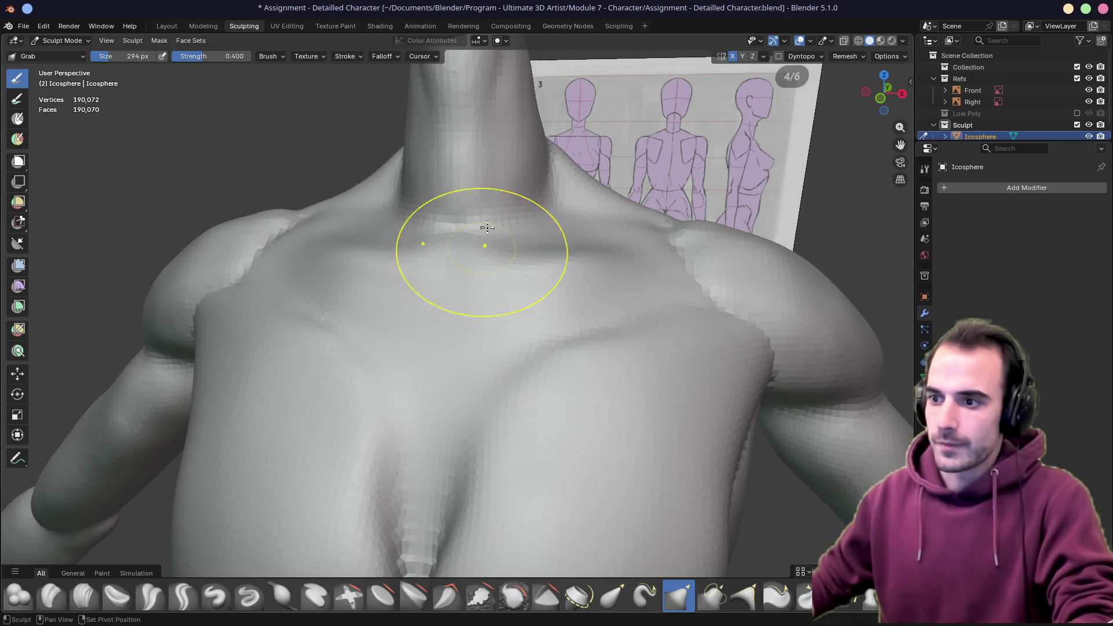
{"action": "middle_click_drag", "start_coordinate": [475, 255], "coordinate": [447, 294]}
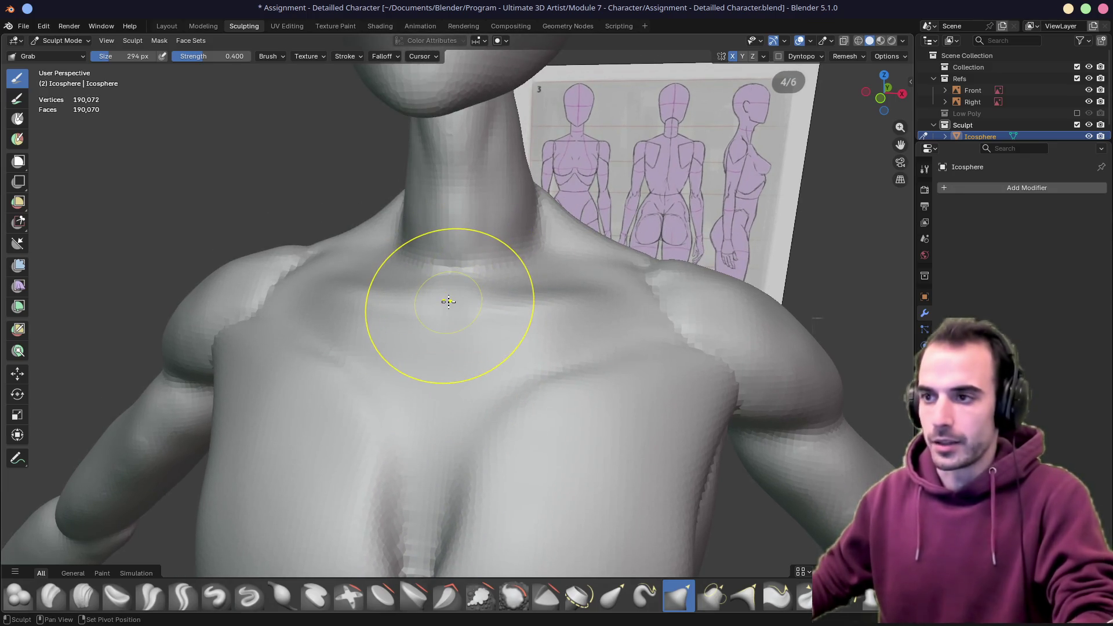
{"action": "scroll", "coordinate": [444, 308], "scroll_direction": "up", "scroll_amount": 3}
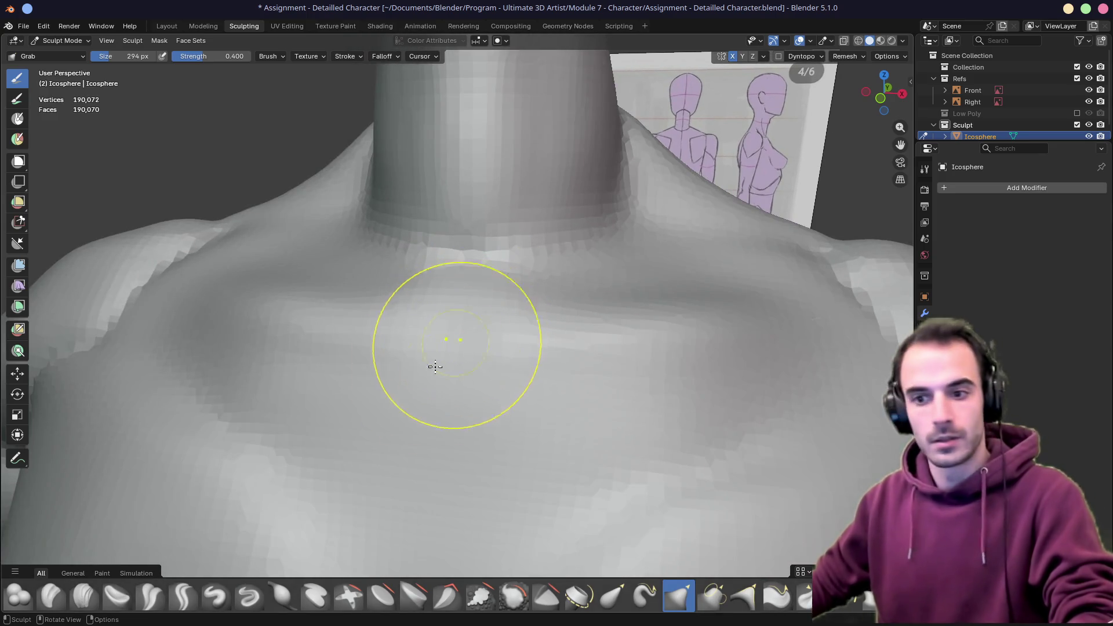
Switch to the Draw brush and examine the neck, collarbone and shoulder beside the reference
{"action": "left_click", "coordinate": [215, 596]}
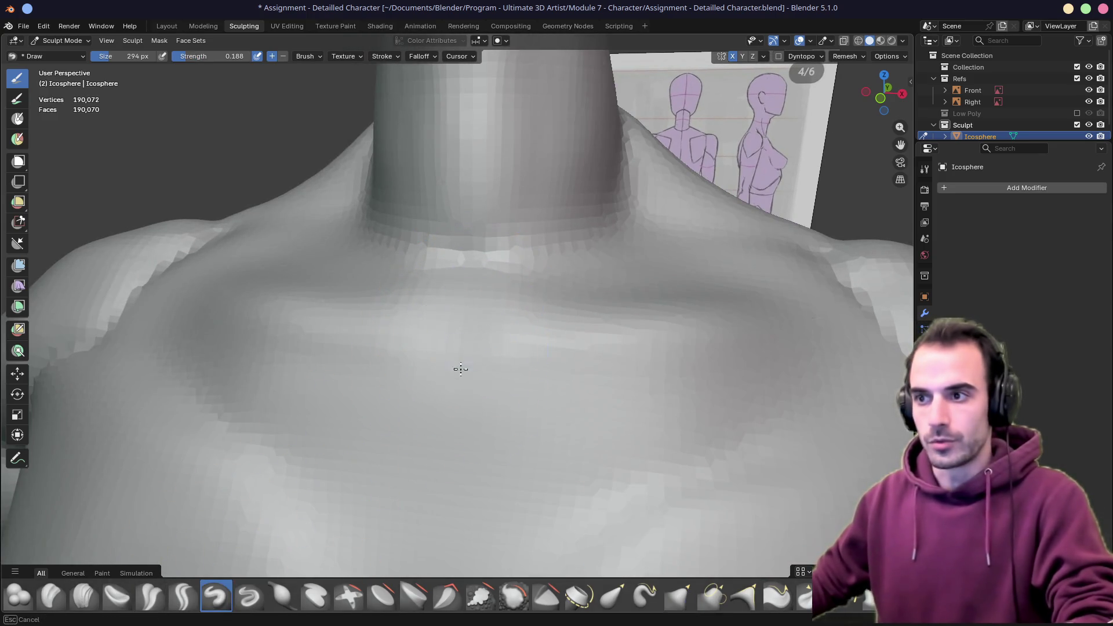
{"action": "mouse_move", "coordinate": [459, 294]}
{"action": "middle_mouse_down"}
{"action": "mouse_move", "coordinate": [480, 318]}
{"action": "mouse_move", "coordinate": [458, 284]}
{"action": "middle_mouse_up"}
{"action": "middle_click_drag", "start_coordinate": [467, 378], "coordinate": [467, 377]}
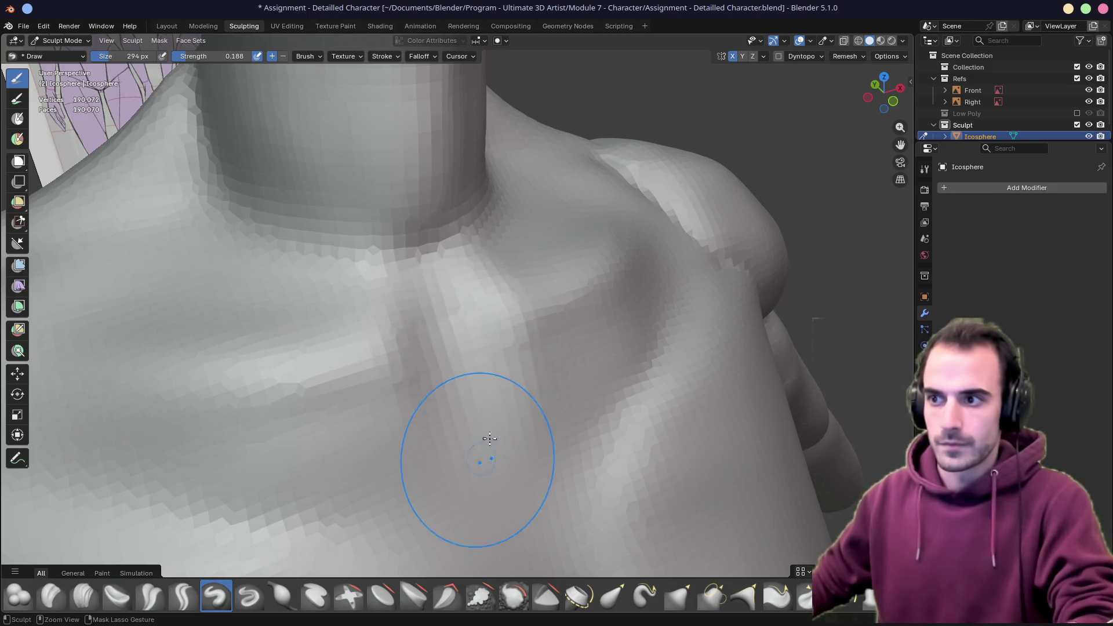
{"action": "middle_click_drag", "start_coordinate": [490, 439], "coordinate": [420, 351]}
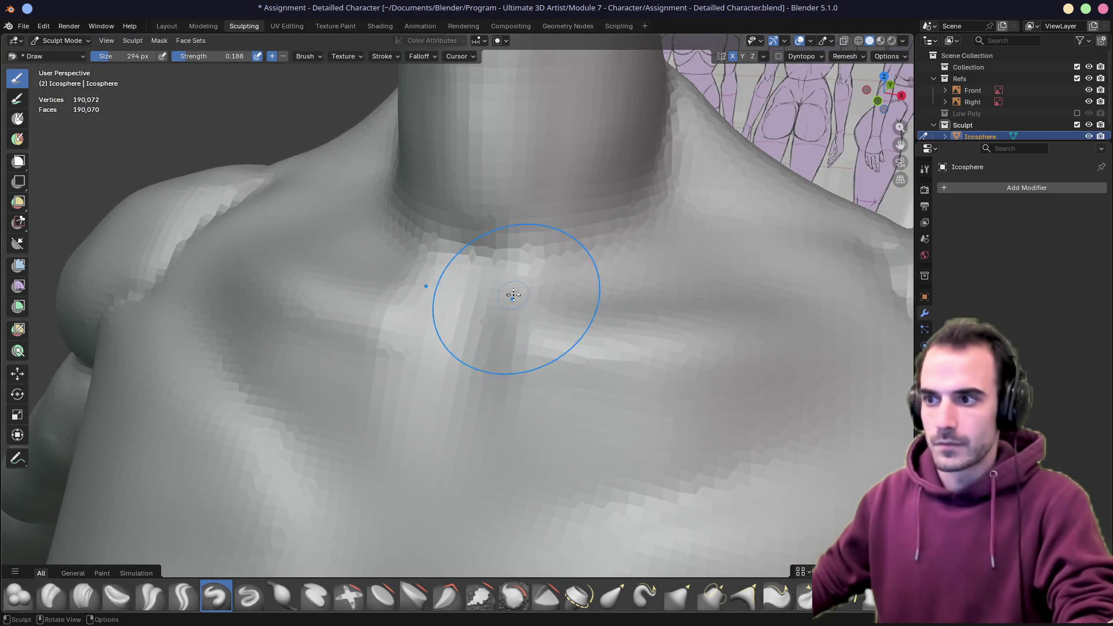
{"action": "mouse_move", "coordinate": [775, 348]}
{"action": "middle_mouse_down"}
{"action": "mouse_move", "coordinate": [621, 356]}
{"action": "mouse_move", "coordinate": [639, 397]}
{"action": "mouse_move", "coordinate": [671, 385]}
{"action": "mouse_move", "coordinate": [522, 306]}
{"action": "middle_mouse_up"}
{"action": "scroll", "coordinate": [603, 355], "scroll_direction": "up", "scroll_amount": 4}
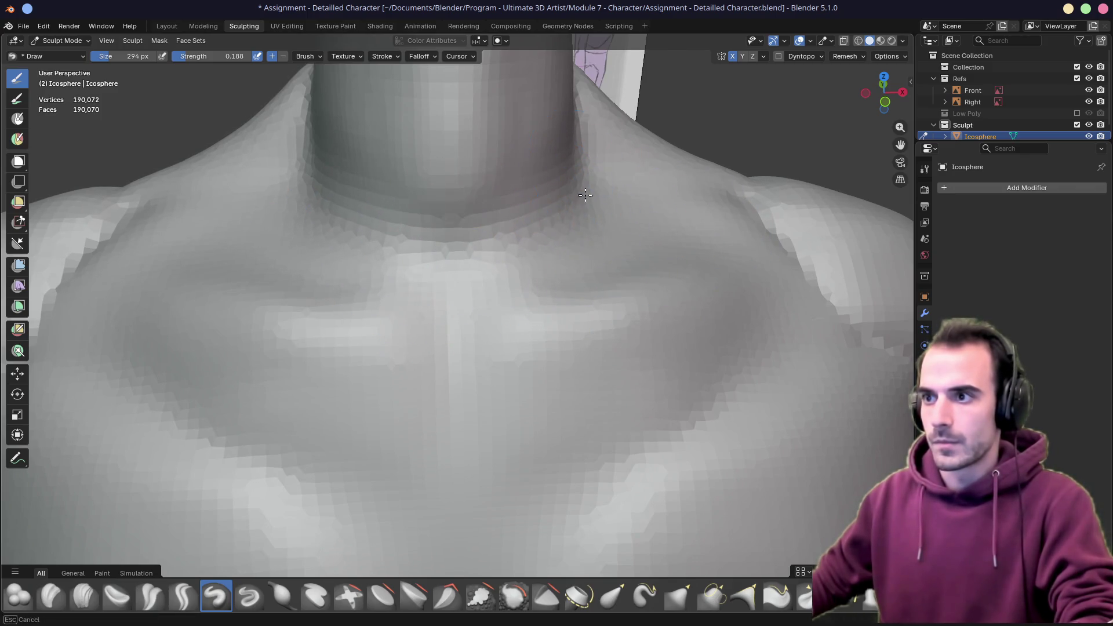
{"action": "middle_click_drag", "start_coordinate": [606, 230], "coordinate": [514, 206]}
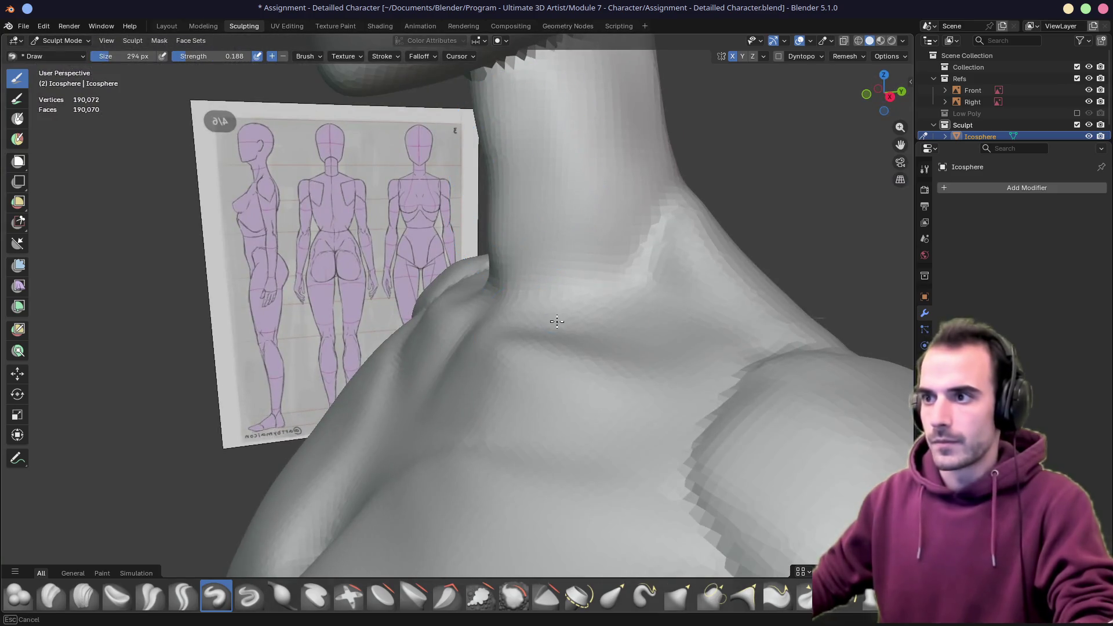
{"action": "mouse_move", "coordinate": [613, 302]}
{"action": "middle_mouse_down"}
{"action": "mouse_move", "coordinate": [510, 264]}
{"action": "mouse_move", "coordinate": [572, 348]}
{"action": "middle_mouse_up"}
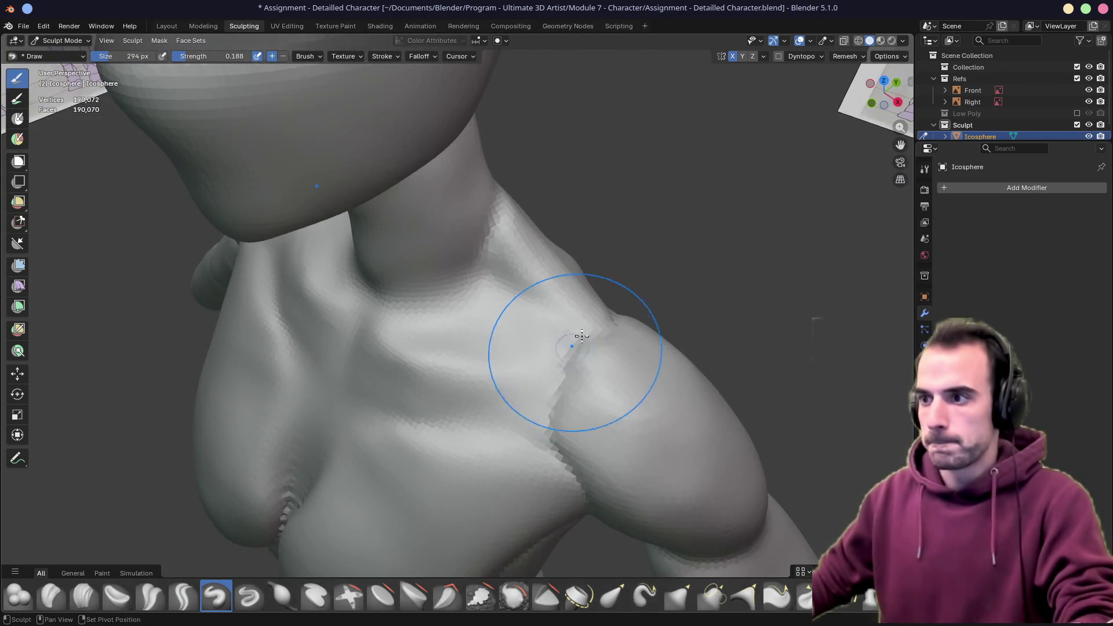
{"action": "middle_click_drag", "start_coordinate": [557, 432], "coordinate": [555, 305]}
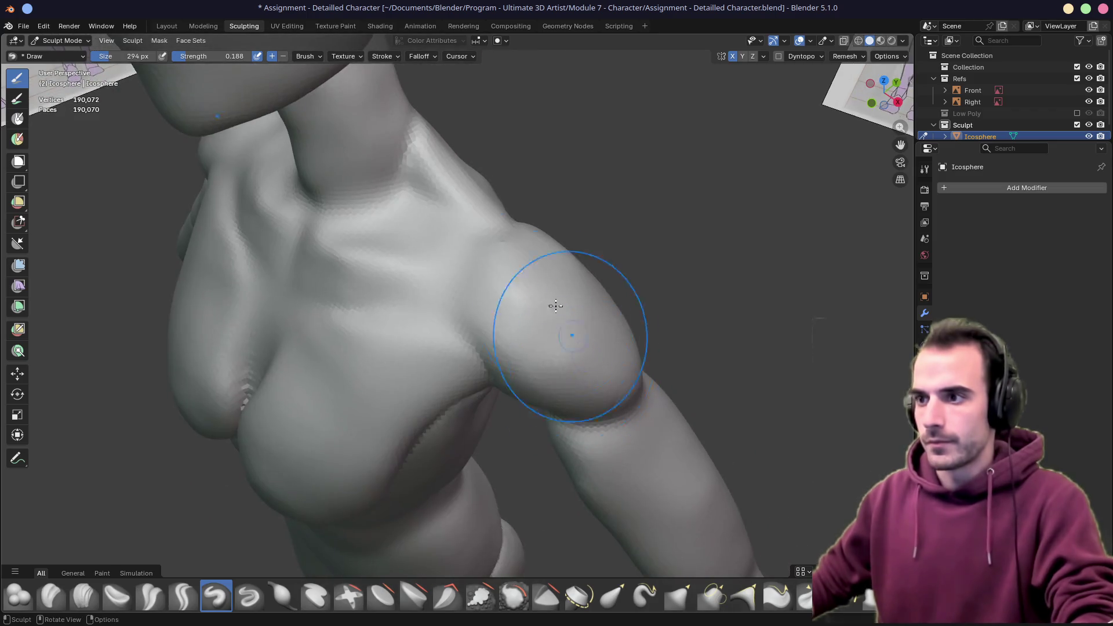
{"action": "scroll", "coordinate": [506, 251], "scroll_direction": "up", "scroll_amount": 4}
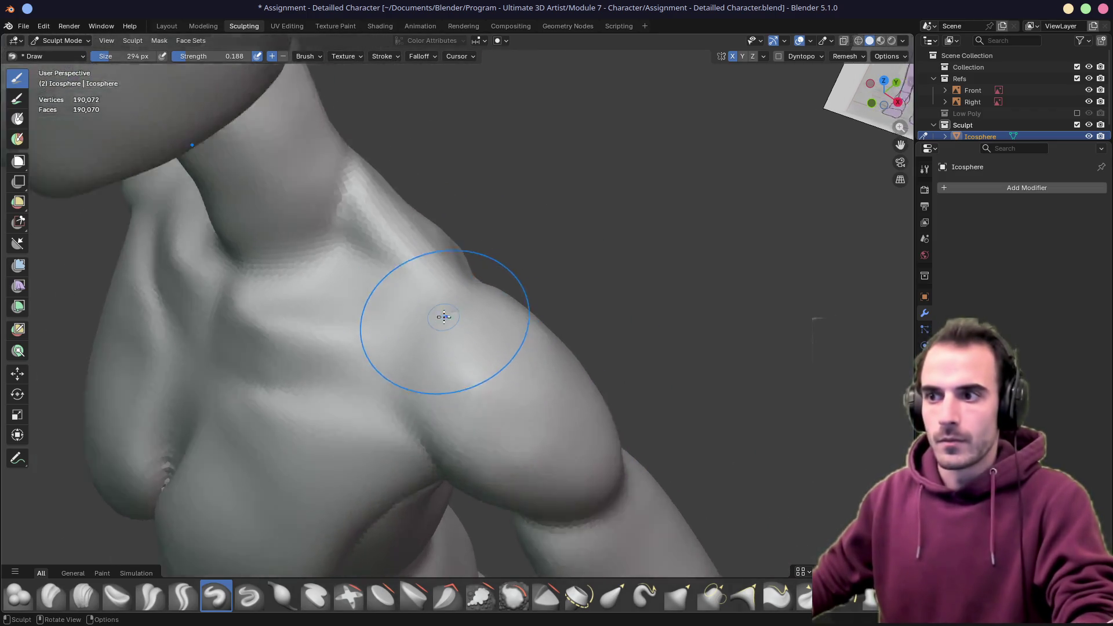
{"action": "middle_click_drag", "start_coordinate": [407, 380], "coordinate": [410, 325]}
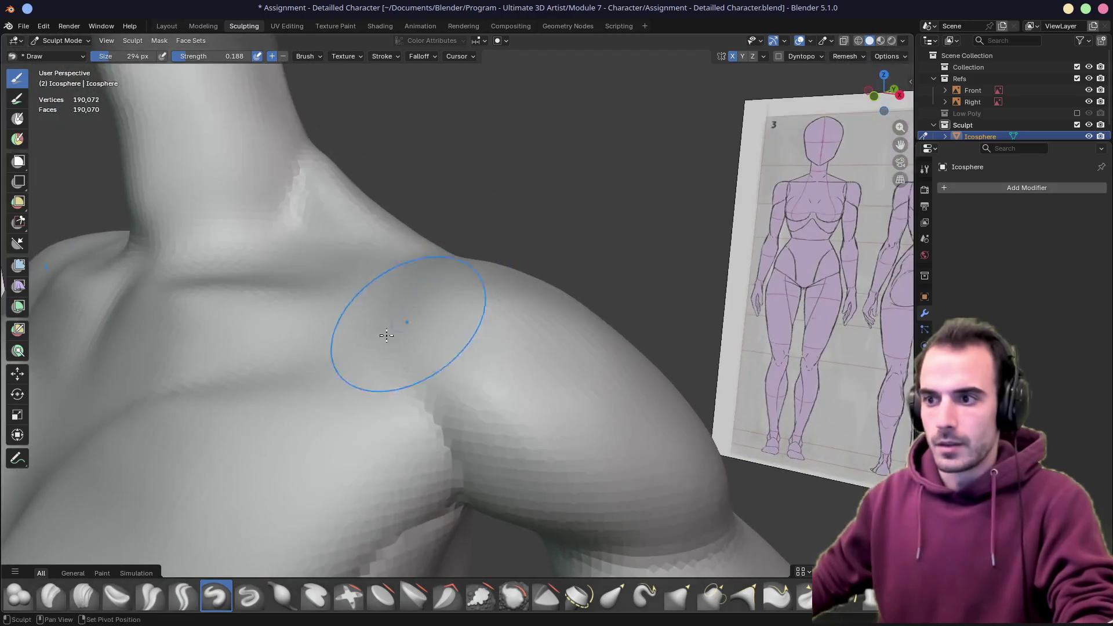
{"action": "mouse_move", "coordinate": [440, 472]}
{"action": "middle_mouse_down"}
{"action": "mouse_move", "coordinate": [464, 349]}
{"action": "mouse_move", "coordinate": [494, 350]}
{"action": "mouse_move", "coordinate": [458, 360]}
{"action": "mouse_move", "coordinate": [449, 346]}
{"action": "middle_mouse_up"}
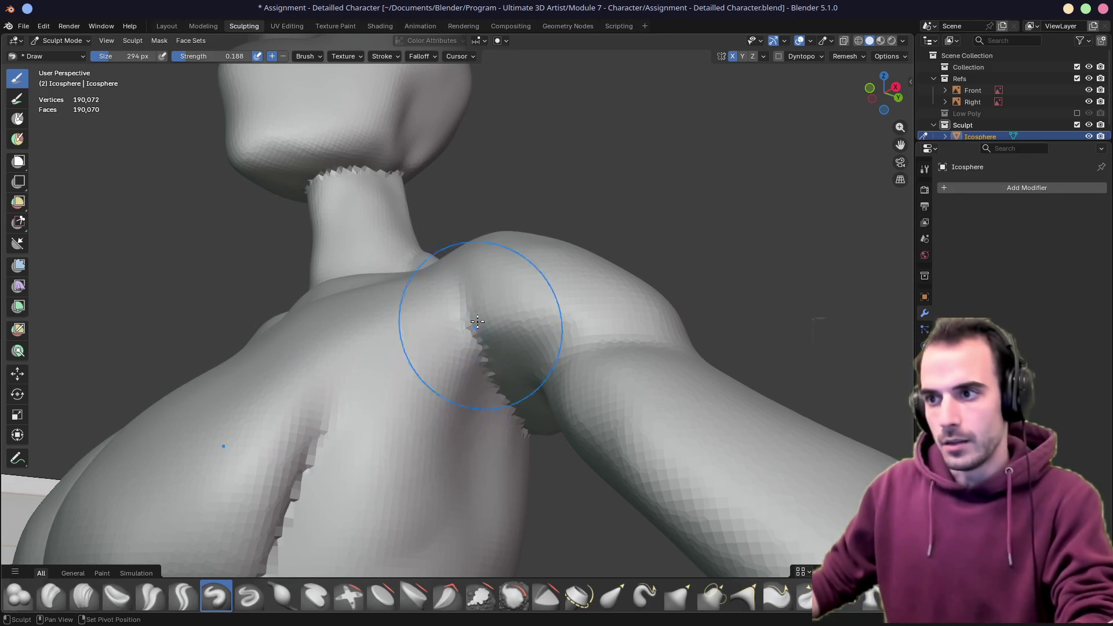
Switch to the Grab brush and reshape the shoulder, armpit and chest from several angles
{"action": "key", "text": "g"}
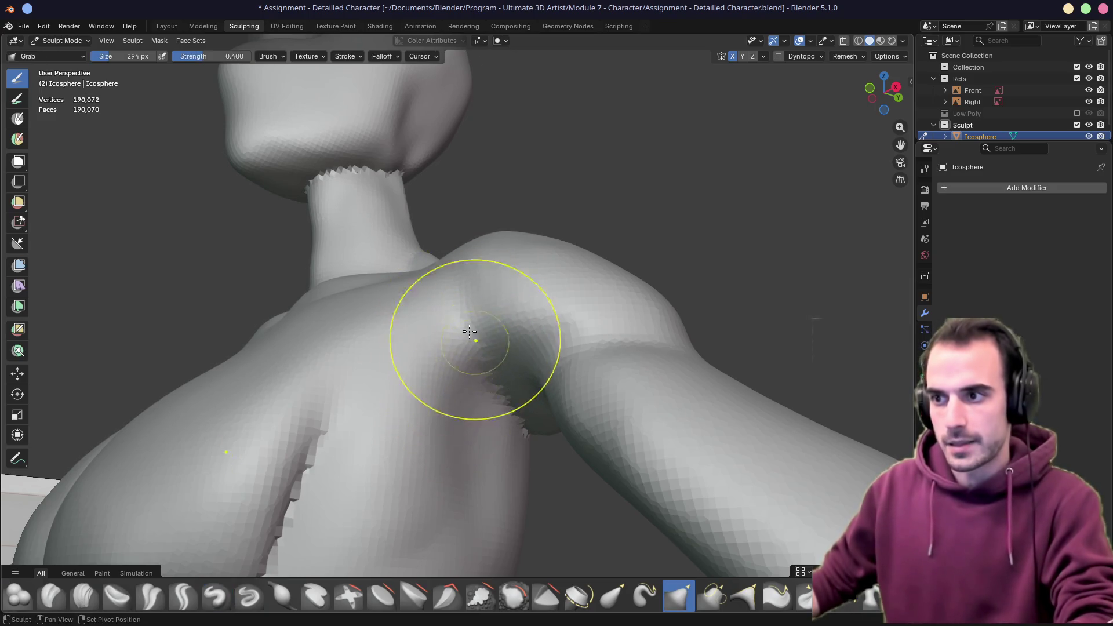
{"action": "mouse_move", "coordinate": [476, 361]}
{"action": "middle_mouse_down"}
{"action": "mouse_move", "coordinate": [509, 405]}
{"action": "mouse_move", "coordinate": [399, 319]}
{"action": "middle_mouse_up"}
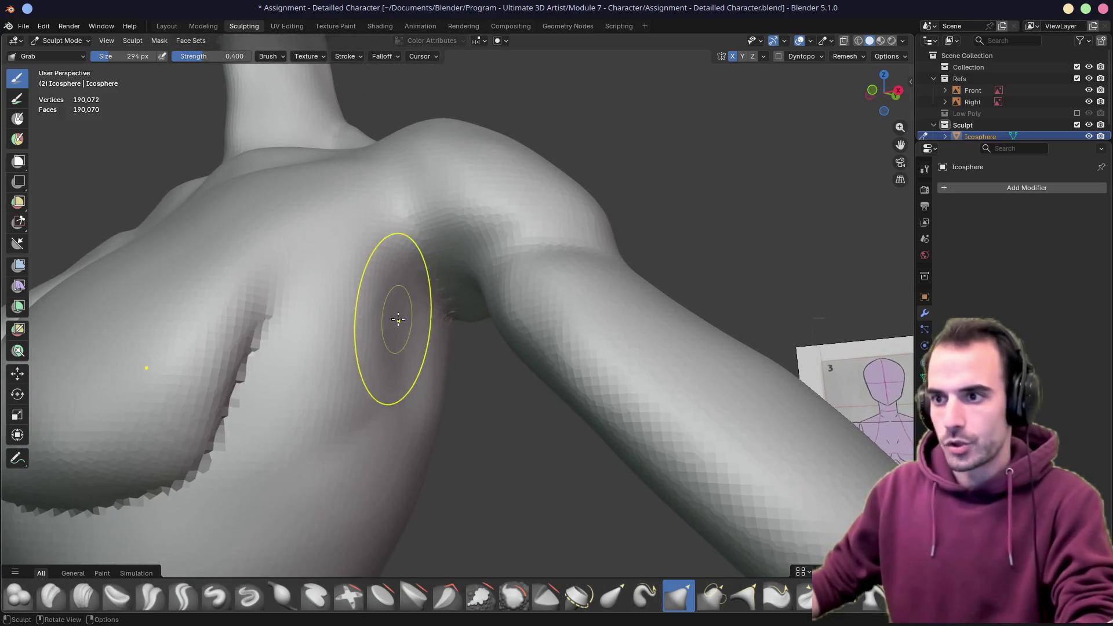
{"action": "mouse_move", "coordinate": [291, 442]}
{"action": "middle_mouse_down"}
{"action": "mouse_move", "coordinate": [365, 423]}
{"action": "mouse_move", "coordinate": [308, 396]}
{"action": "mouse_move", "coordinate": [391, 306]}
{"action": "middle_mouse_up"}
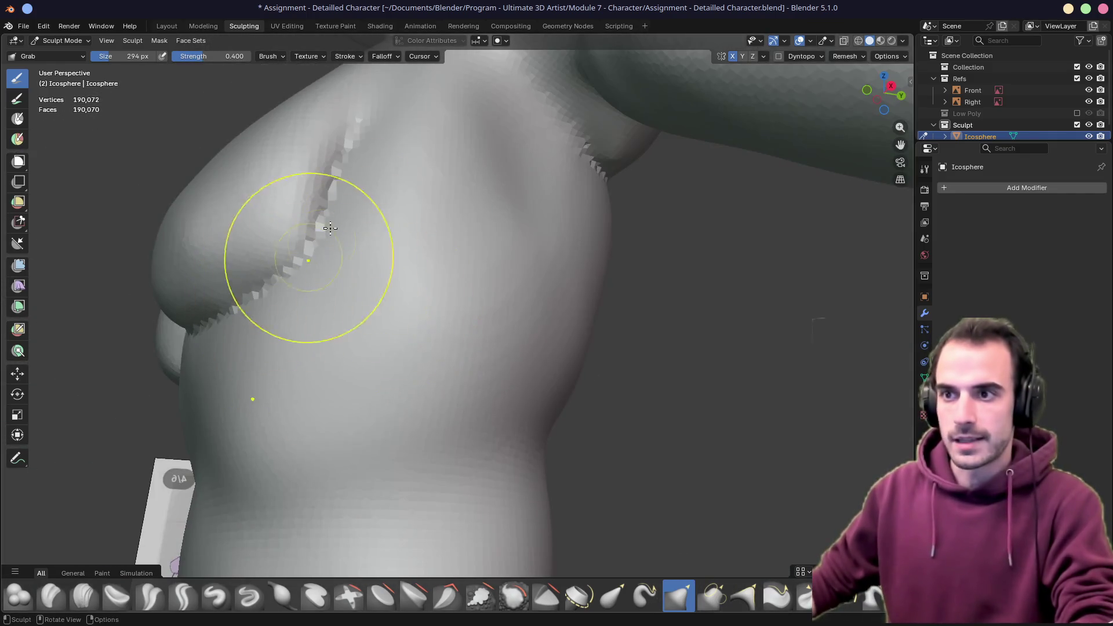
{"action": "mouse_move", "coordinate": [324, 204]}
{"action": "middle_mouse_down"}
{"action": "mouse_move", "coordinate": [161, 336]}
{"action": "mouse_move", "coordinate": [338, 325]}
{"action": "mouse_move", "coordinate": [465, 281]}
{"action": "mouse_move", "coordinate": [435, 293]}
{"action": "mouse_move", "coordinate": [405, 281]}
{"action": "mouse_move", "coordinate": [428, 335]}
{"action": "middle_mouse_up"}
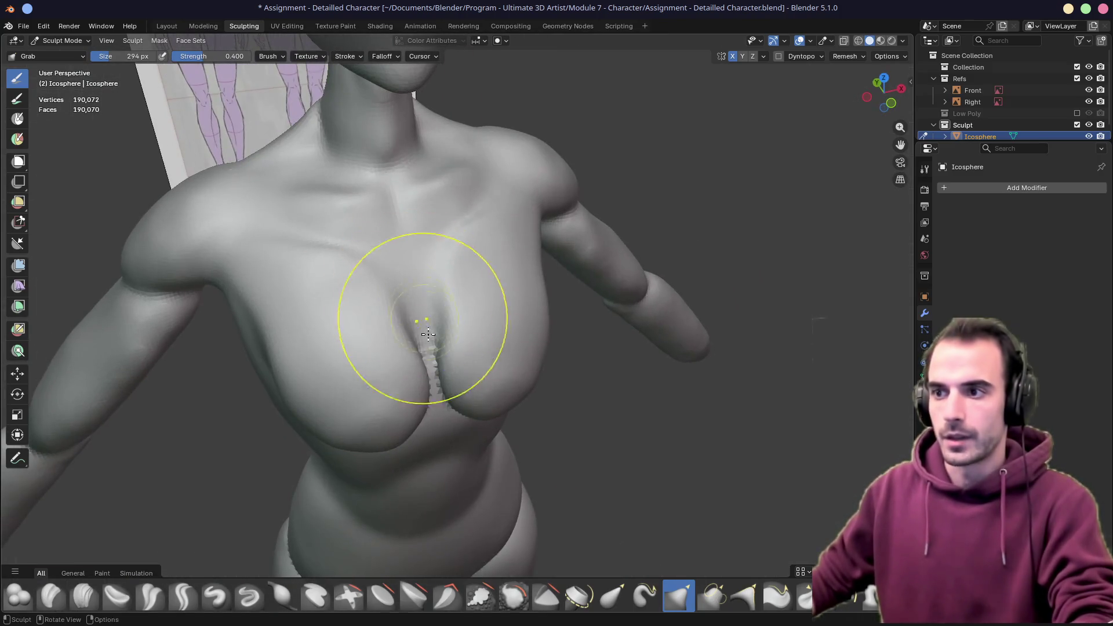
{"action": "middle_click_drag", "start_coordinate": [446, 439], "coordinate": [433, 353]}
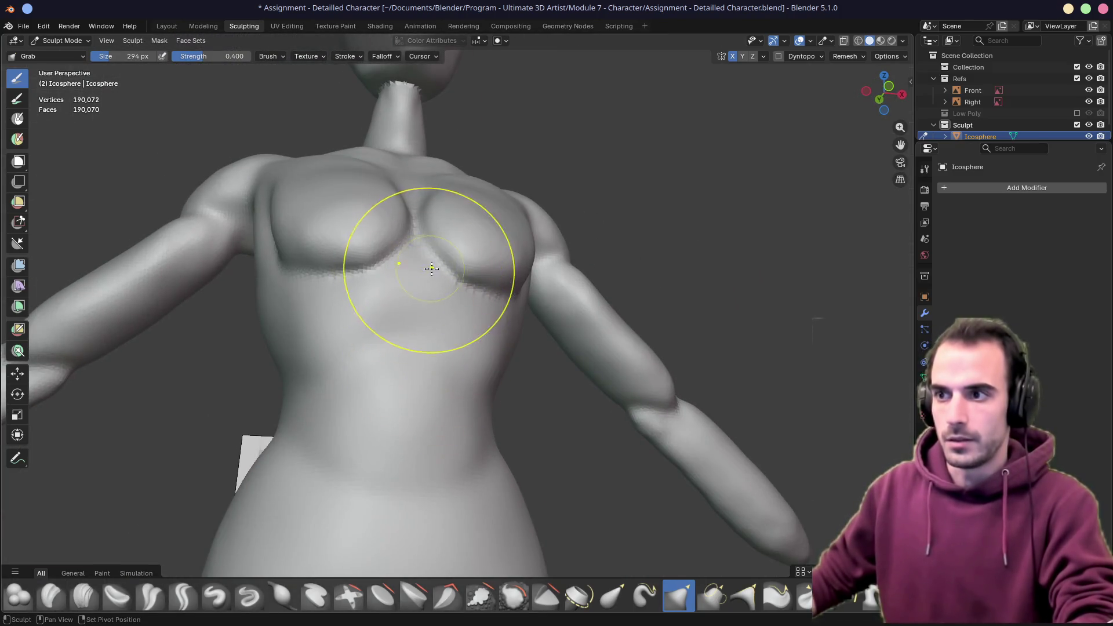
{"action": "mouse_move", "coordinate": [522, 332]}
{"action": "middle_mouse_down"}
{"action": "mouse_move", "coordinate": [472, 325]}
{"action": "mouse_move", "coordinate": [441, 294]}
{"action": "middle_mouse_up"}
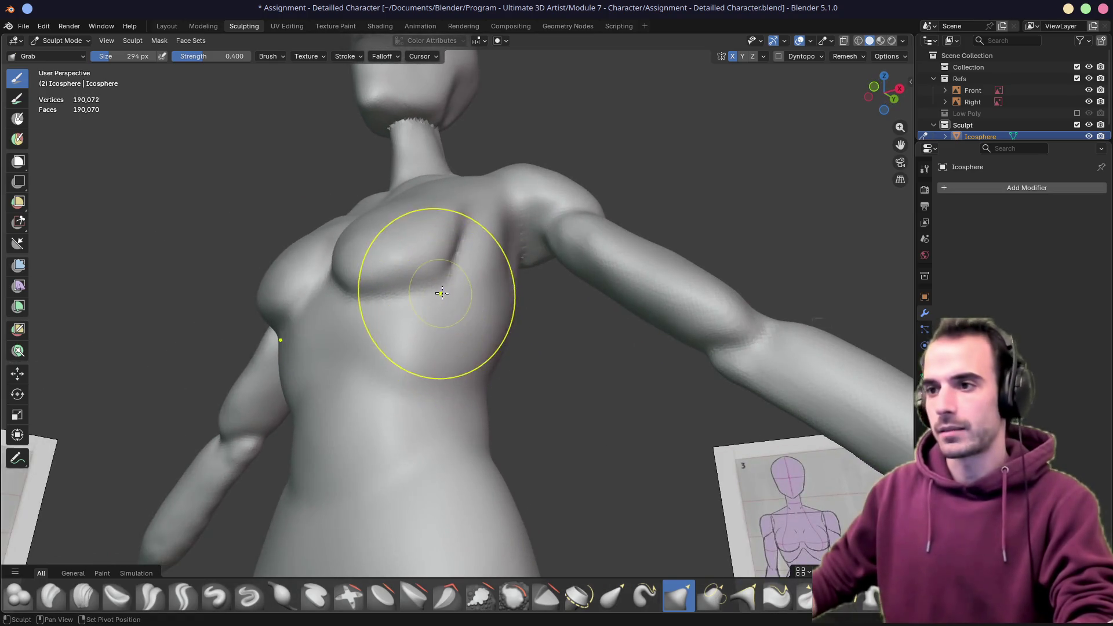
{"action": "mouse_move", "coordinate": [373, 86]}
{"action": "middle_mouse_down"}
{"action": "mouse_move", "coordinate": [423, 249]}
{"action": "mouse_move", "coordinate": [432, 330]}
{"action": "middle_mouse_up"}
{"action": "scroll", "coordinate": [455, 320], "scroll_direction": "up", "scroll_amount": 5}
{"action": "scroll", "coordinate": [429, 330], "scroll_direction": "up", "scroll_amount": 3}
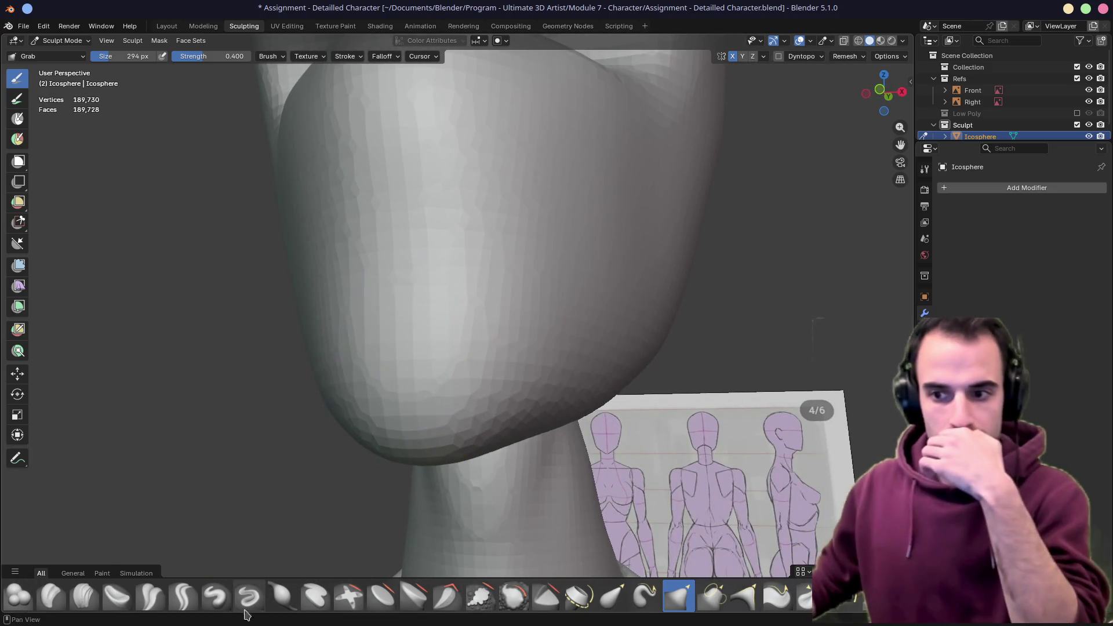
Carve the mouth line into the lower face with the Crease Polish brush
{"action": "left_click", "coordinate": [216, 596]}
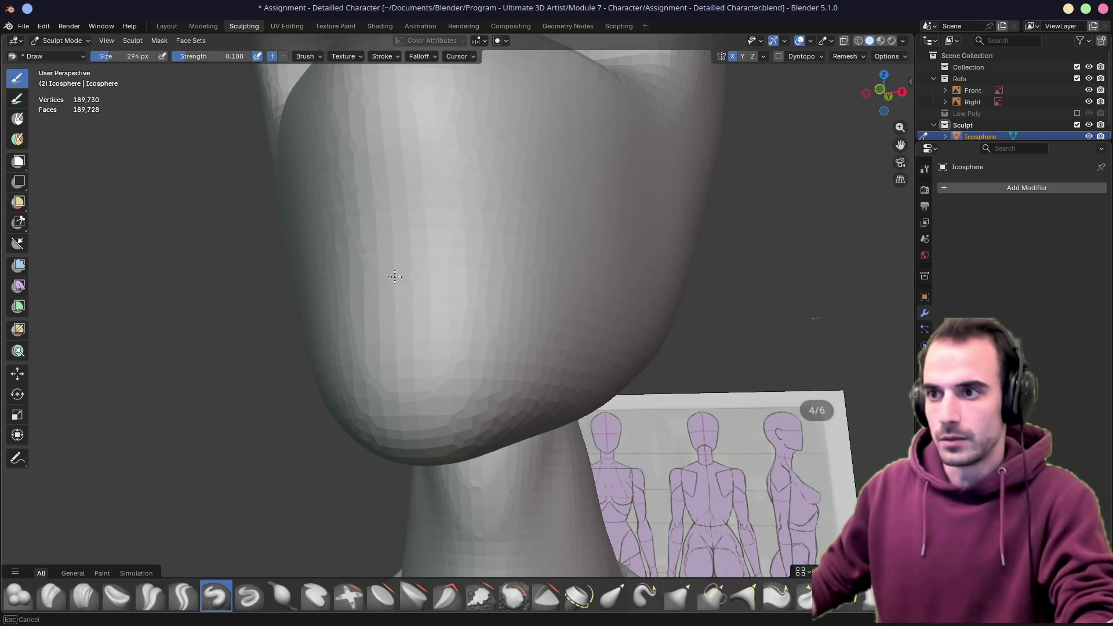
{"action": "mouse_move", "coordinate": [376, 268]}
{"action": "middle_mouse_down"}
{"action": "mouse_move", "coordinate": [472, 271]}
{"action": "mouse_move", "coordinate": [365, 286]}
{"action": "mouse_move", "coordinate": [463, 284]}
{"action": "mouse_move", "coordinate": [355, 288]}
{"action": "mouse_move", "coordinate": [445, 313]}
{"action": "middle_mouse_up"}
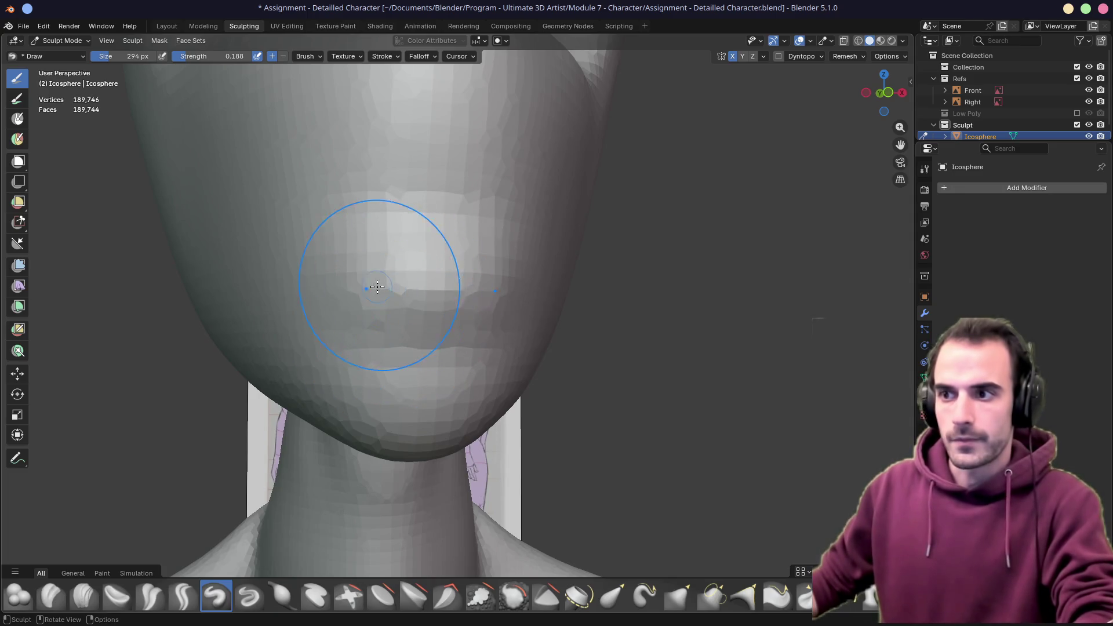
{"action": "mouse_move", "coordinate": [377, 292]}
{"action": "middle_mouse_down"}
{"action": "mouse_move", "coordinate": [437, 304]}
{"action": "mouse_move", "coordinate": [296, 461]}
{"action": "middle_mouse_up"}
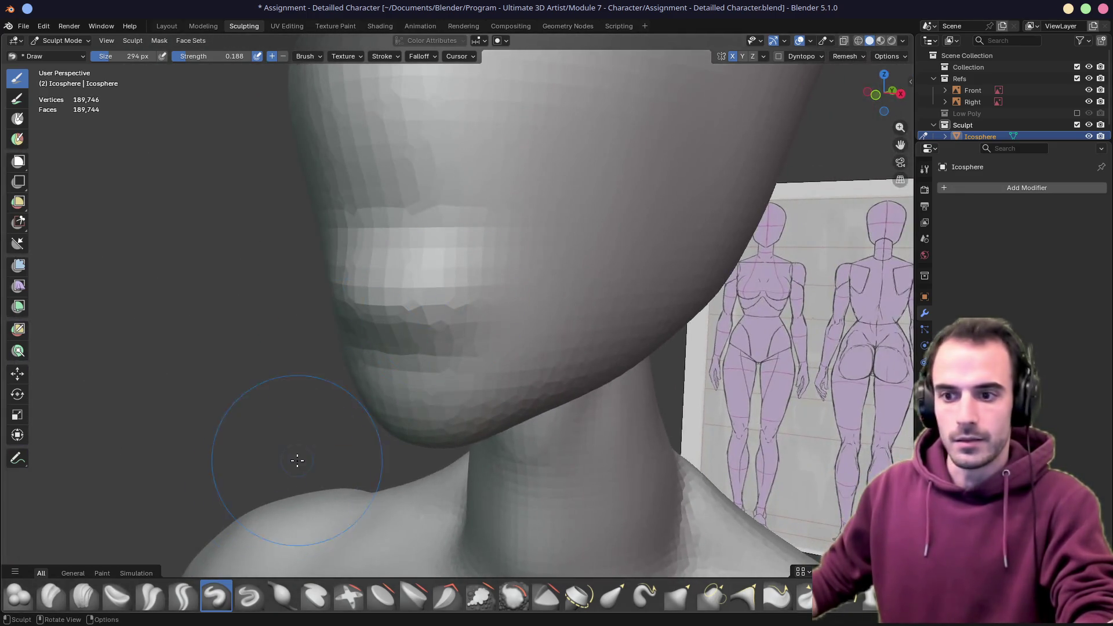
{"action": "left_click", "coordinate": [150, 599]}
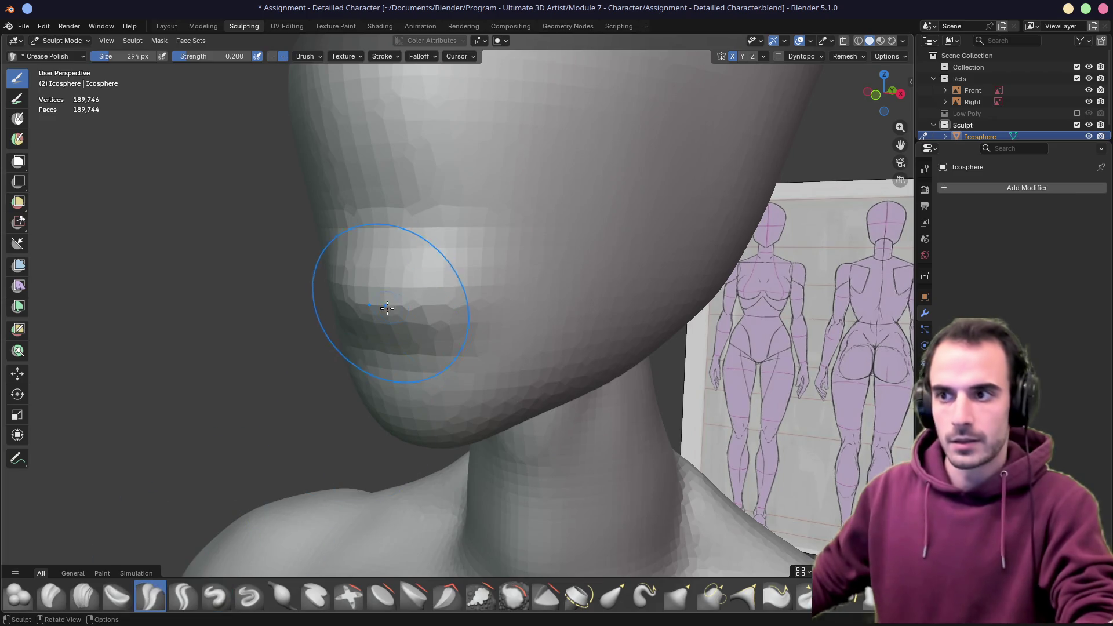
{"action": "left_click_drag", "start_coordinate": [373, 269], "coordinate": [416, 266]}
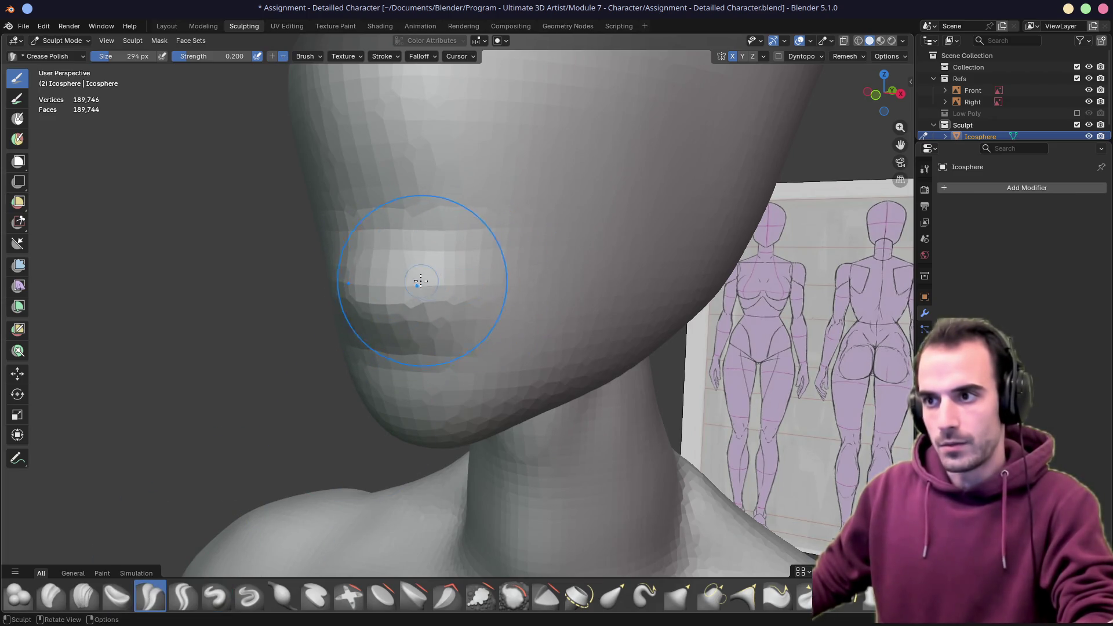
{"action": "middle_click_drag", "start_coordinate": [462, 293], "coordinate": [441, 288]}
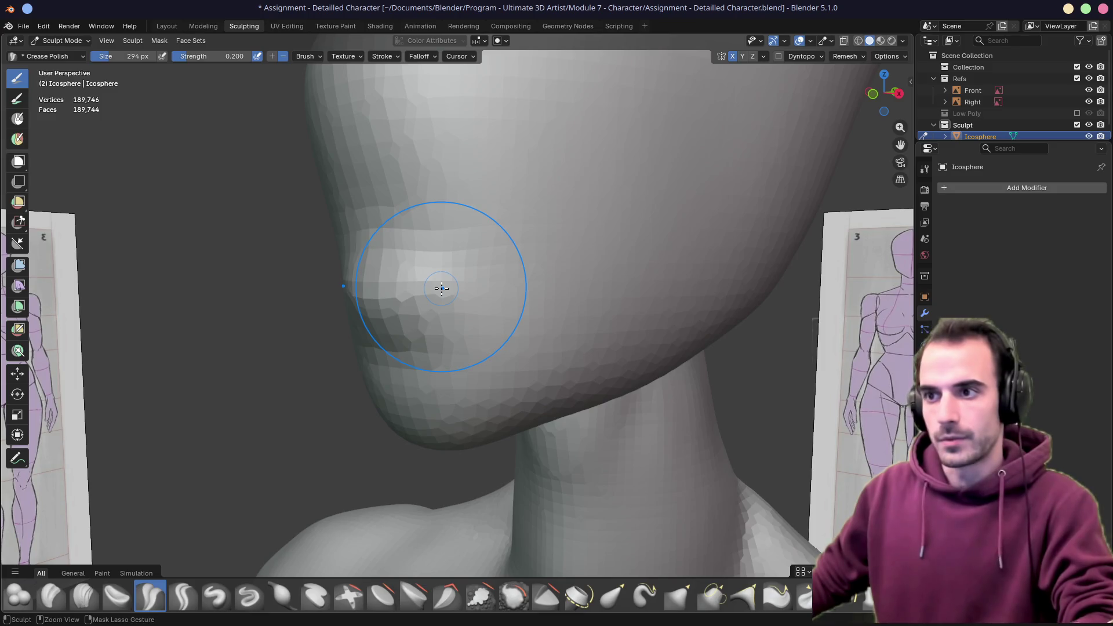
Shrink the brush to 94 px, soften the lips, and save Assignment - Detailled Character.blend
{"action": "key", "text": "f"}
{"action": "left_click", "coordinate": [444, 249]}
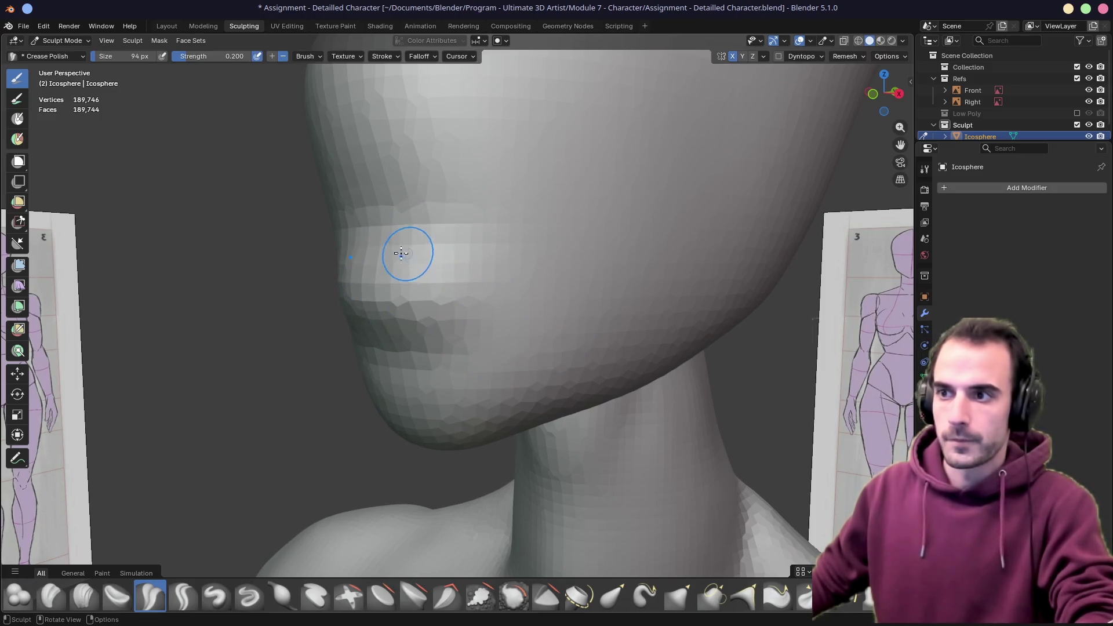
{"action": "mouse_move", "coordinate": [380, 343]}
{"action": "middle_mouse_down"}
{"action": "mouse_move", "coordinate": [426, 321]}
{"action": "mouse_move", "coordinate": [397, 294]}
{"action": "mouse_move", "coordinate": [390, 247]}
{"action": "middle_mouse_up"}
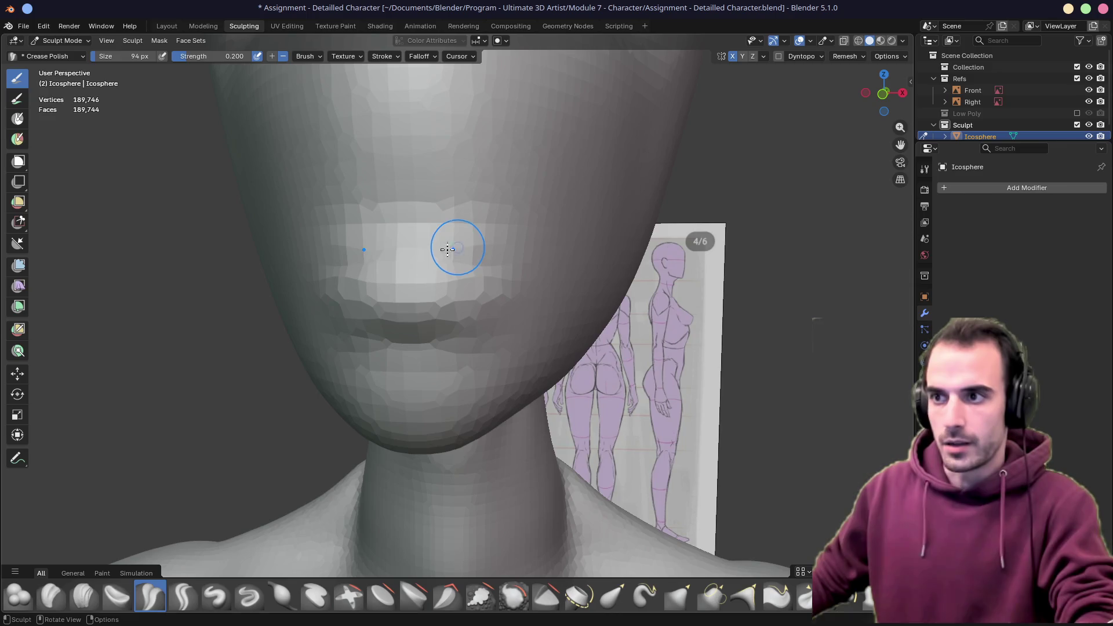
{"action": "middle_click_drag", "start_coordinate": [465, 263], "coordinate": [465, 283]}
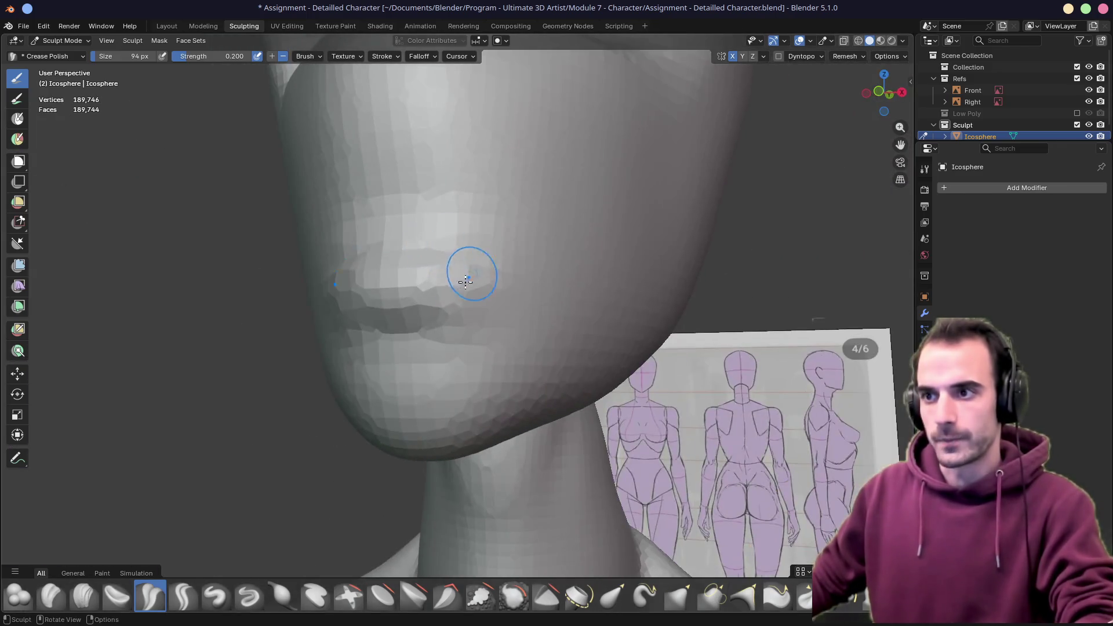
{"action": "scroll", "coordinate": [448, 310], "scroll_direction": "down", "scroll_amount": 4}
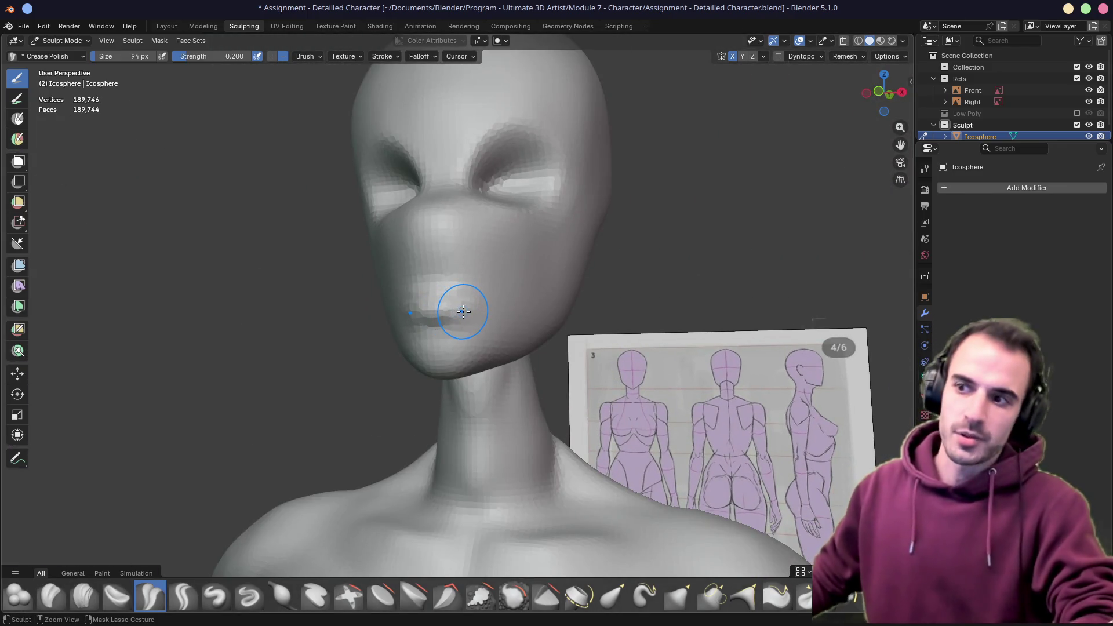
{"action": "left_click_drag", "start_coordinate": [461, 313], "coordinate": [444, 301]}
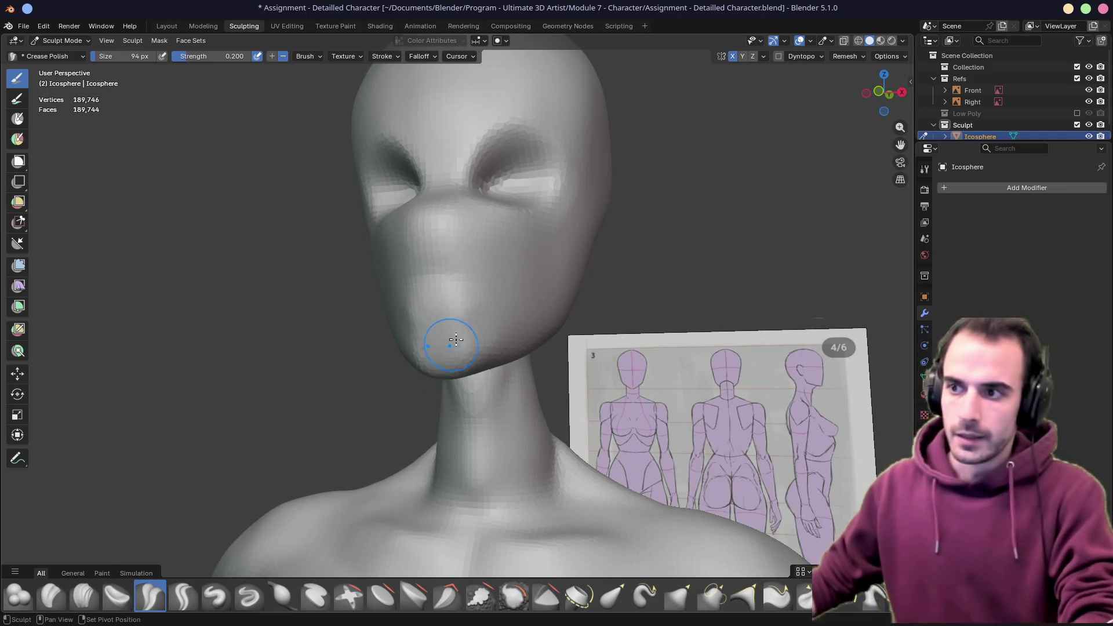
{"action": "middle_click_drag", "start_coordinate": [432, 399], "coordinate": [439, 425]}
{"action": "key", "text": "ctrl+s"}
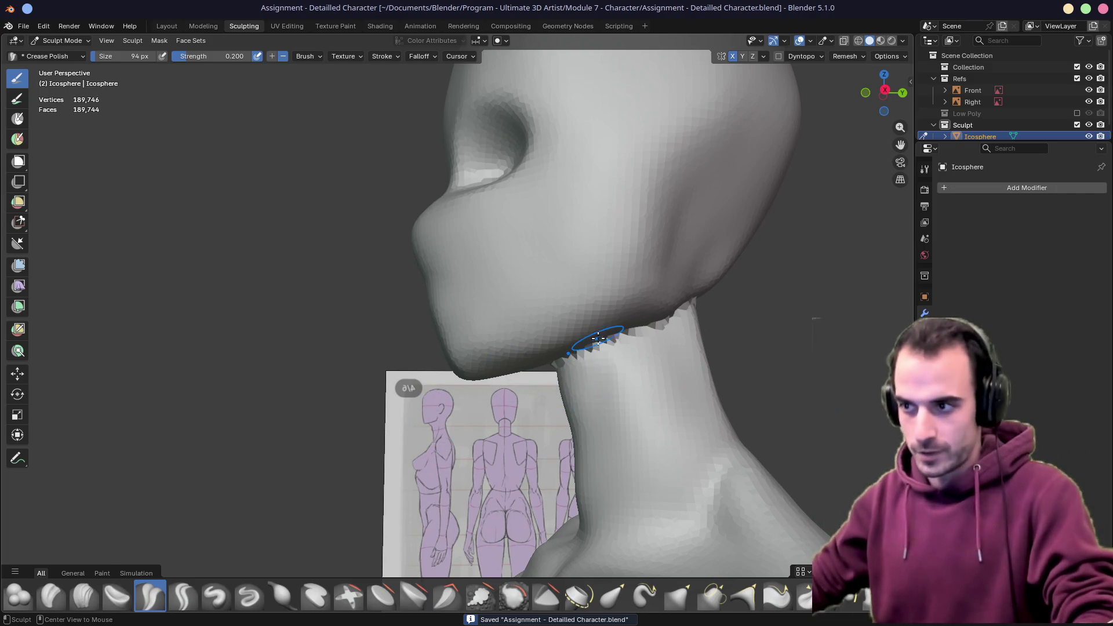
Enlarge the Crease Polish brush to 312 px and smooth the jagged seam under the jaw
{"action": "middle_click_drag", "start_coordinate": [598, 339], "coordinate": [552, 385]}
{"action": "scroll", "coordinate": [551, 385], "scroll_direction": "up", "scroll_amount": 5}
{"action": "key", "text": "f"}
{"action": "mouse_move", "coordinate": [435, 360]}
{"action": "left_mouse_down"}
{"action": "mouse_move", "coordinate": [414, 369]}
{"action": "mouse_move", "coordinate": [642, 303]}
{"action": "left_mouse_up"}
{"action": "mouse_move", "coordinate": [642, 303]}
{"action": "middle_mouse_down"}
{"action": "mouse_move", "coordinate": [579, 348]}
{"action": "mouse_move", "coordinate": [649, 308]}
{"action": "mouse_move", "coordinate": [507, 326]}
{"action": "mouse_move", "coordinate": [626, 293]}
{"action": "mouse_move", "coordinate": [617, 244]}
{"action": "mouse_move", "coordinate": [522, 324]}
{"action": "mouse_move", "coordinate": [396, 379]}
{"action": "mouse_move", "coordinate": [447, 360]}
{"action": "mouse_move", "coordinate": [398, 484]}
{"action": "mouse_move", "coordinate": [485, 472]}
{"action": "mouse_move", "coordinate": [477, 356]}
{"action": "mouse_move", "coordinate": [511, 342]}
{"action": "middle_mouse_up"}
Smooth the jagged crease across the upper back and shoulders
{"action": "scroll", "coordinate": [447, 348], "scroll_direction": "down", "scroll_amount": 5}
{"action": "scroll", "coordinate": [522, 336], "scroll_direction": "up", "scroll_amount": 5}
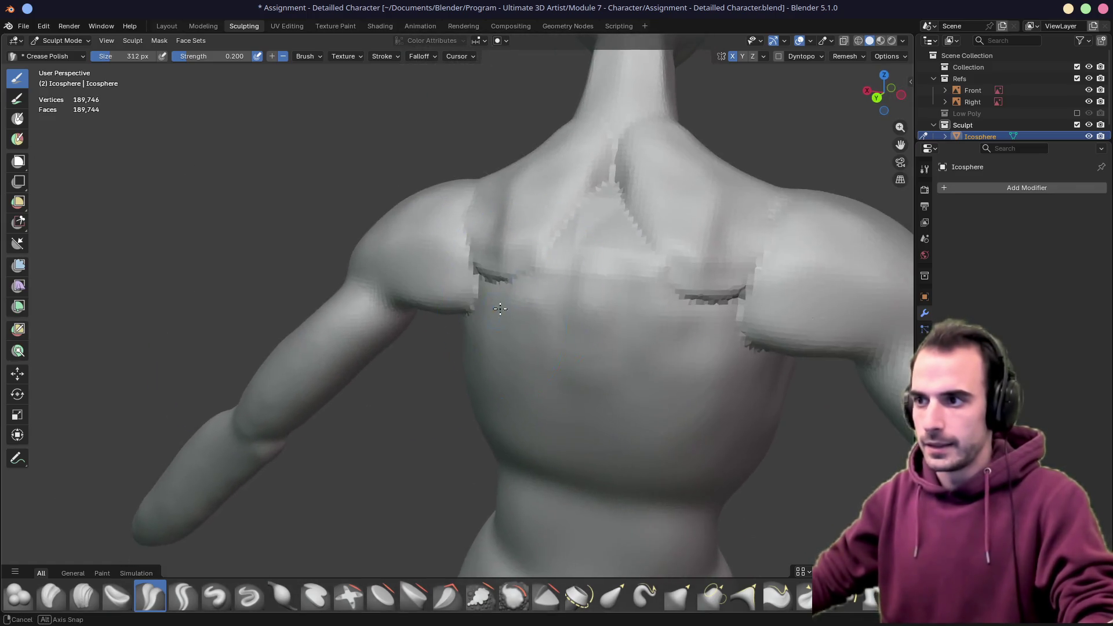
{"action": "mouse_move", "coordinate": [580, 278]}
{"action": "middle_mouse_down", "text": "shift"}
{"action": "mouse_move", "coordinate": [467, 308]}
{"action": "mouse_move", "coordinate": [460, 279]}
{"action": "mouse_move", "coordinate": [399, 286]}
{"action": "mouse_move", "coordinate": [413, 313]}
{"action": "middle_mouse_up", "text": "shift"}
{"action": "mouse_move", "coordinate": [356, 371]}
{"action": "left_mouse_down"}
{"action": "mouse_move", "coordinate": [325, 349]}
{"action": "mouse_move", "coordinate": [388, 352]}
{"action": "left_mouse_up"}
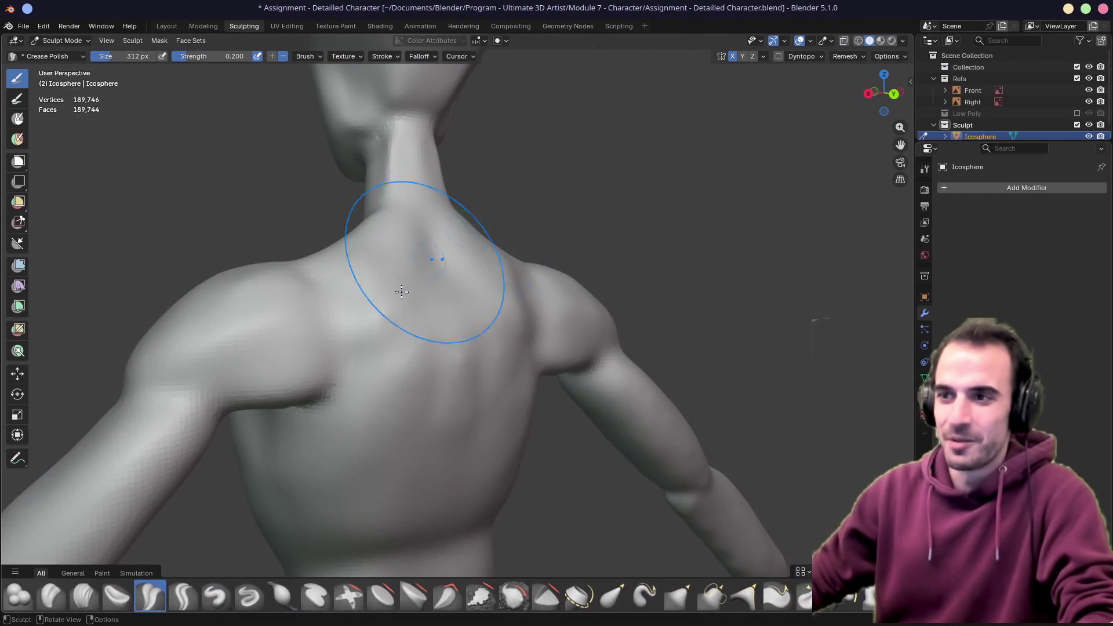
{"action": "scroll", "coordinate": [389, 351], "scroll_direction": "down", "scroll_amount": 3}
{"action": "mouse_move", "coordinate": [412, 301]}
{"action": "middle_mouse_down"}
{"action": "mouse_move", "coordinate": [368, 288]}
{"action": "mouse_move", "coordinate": [401, 259]}
{"action": "mouse_move", "coordinate": [437, 301]}
{"action": "middle_mouse_up"}
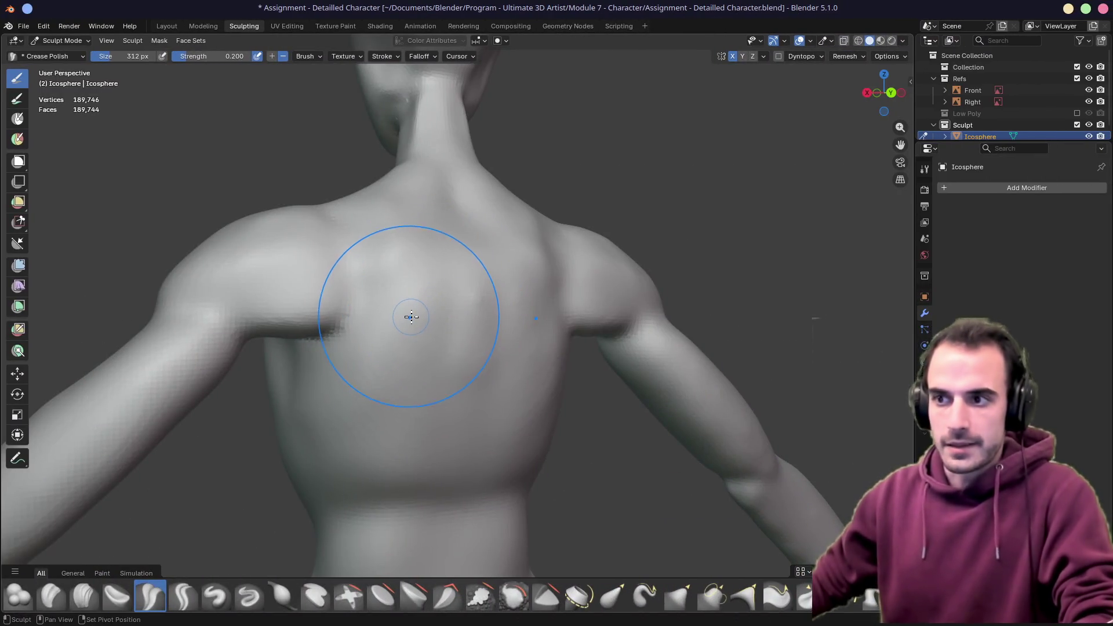
Study the back-view anatomy drawings in PureRef, then return to Blender's upper-back view
{"action": "mouse_move", "coordinate": [406, 313]}
{"action": "middle_mouse_down"}
{"action": "mouse_move", "coordinate": [460, 315]}
{"action": "mouse_move", "coordinate": [410, 325]}
{"action": "middle_mouse_up"}
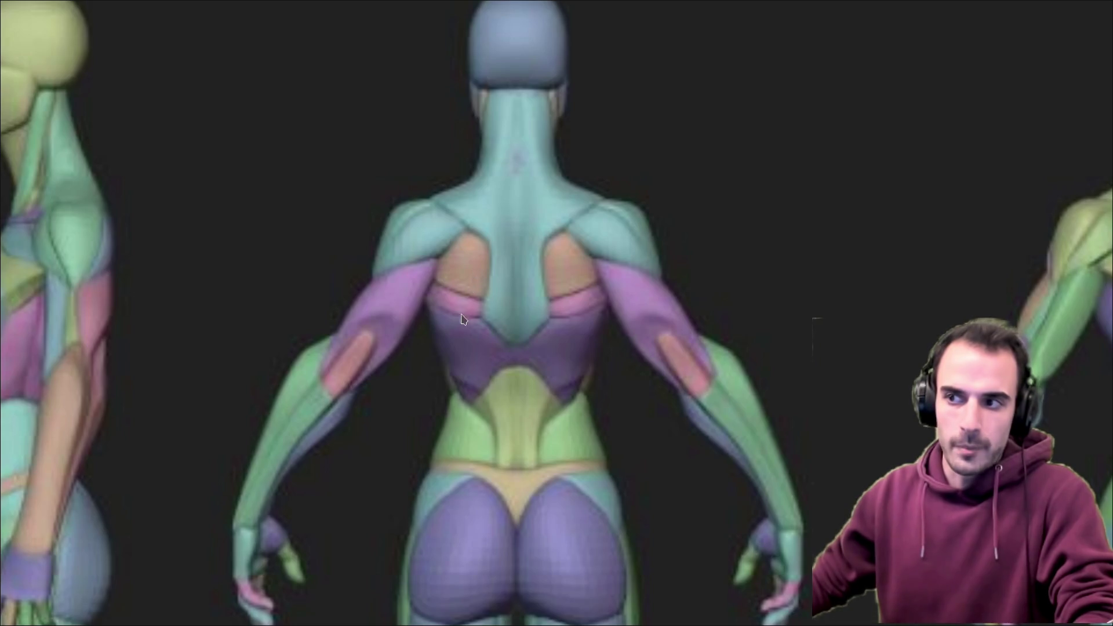
{"action": "scroll", "coordinate": [522, 313], "scroll_direction": "down", "scroll_amount": 5}
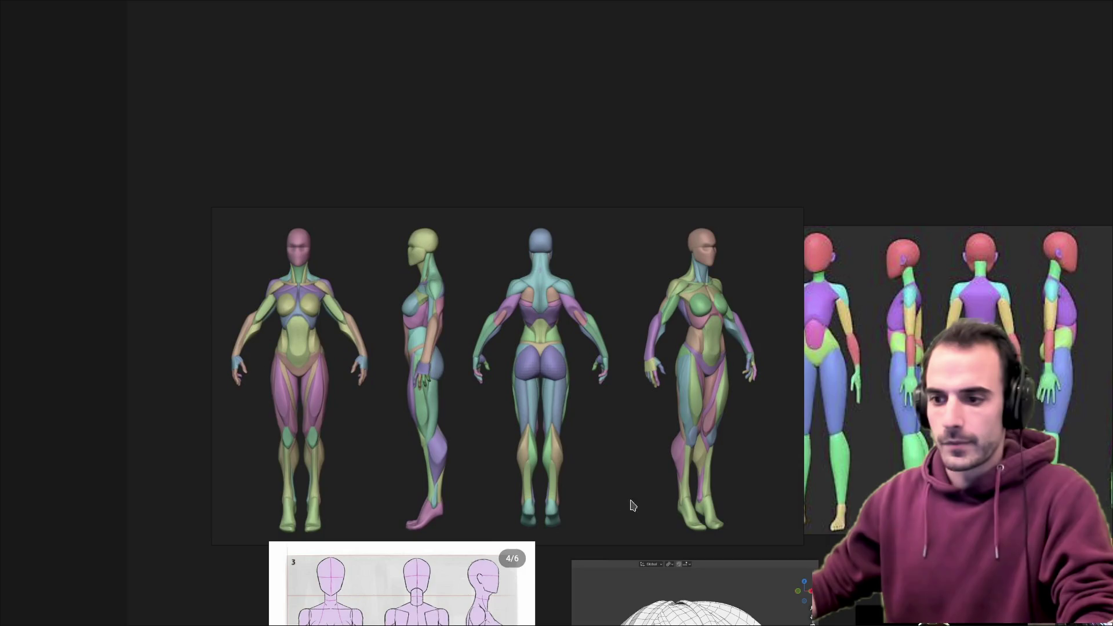
{"action": "middle_click_drag", "start_coordinate": [555, 451], "coordinate": [574, 319]}
{"action": "scroll", "coordinate": [428, 497], "scroll_direction": "up", "scroll_amount": 5}
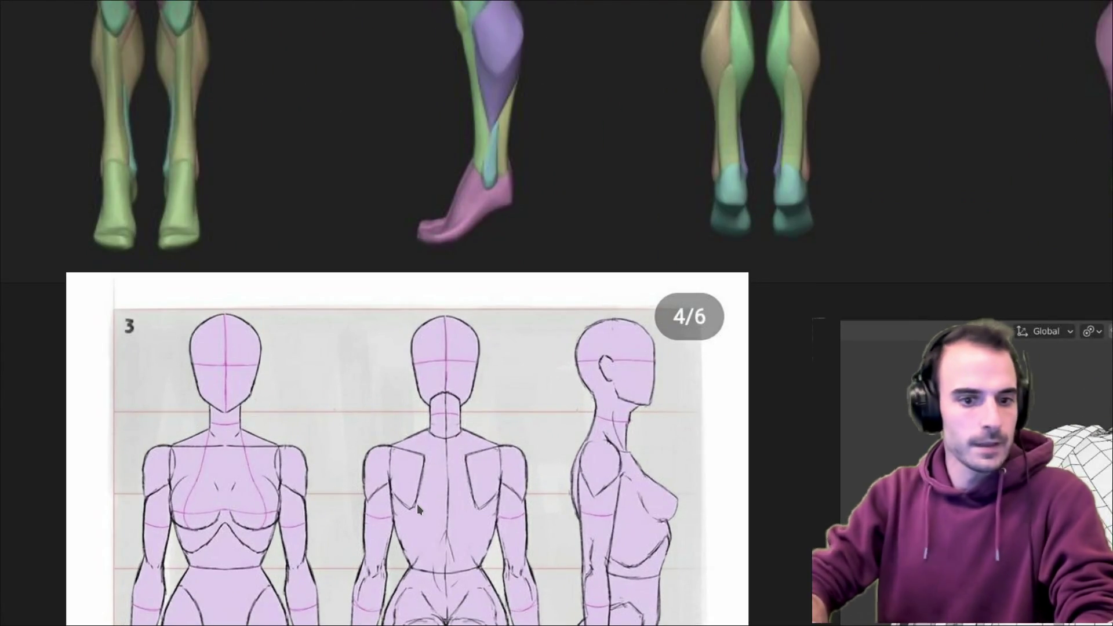
{"action": "key", "text": "alt+Tab"}
{"action": "middle_click_drag", "start_coordinate": [418, 504], "coordinate": [309, 272]}
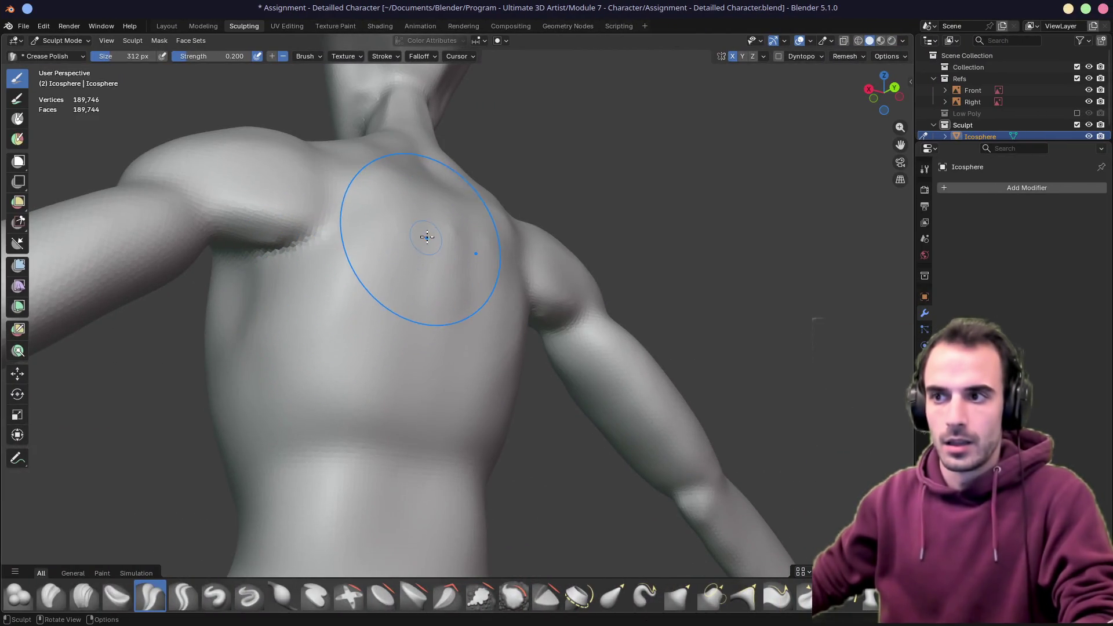
Enlarge the brush to 390 px, switch to Grab, and study the back from several angles
{"action": "mouse_move", "coordinate": [419, 247]}
{"action": "middle_mouse_down"}
{"action": "mouse_move", "coordinate": [373, 291]}
{"action": "mouse_move", "coordinate": [356, 241]}
{"action": "middle_mouse_up"}
{"action": "key", "text": "f"}
{"action": "left_click", "coordinate": [381, 303]}
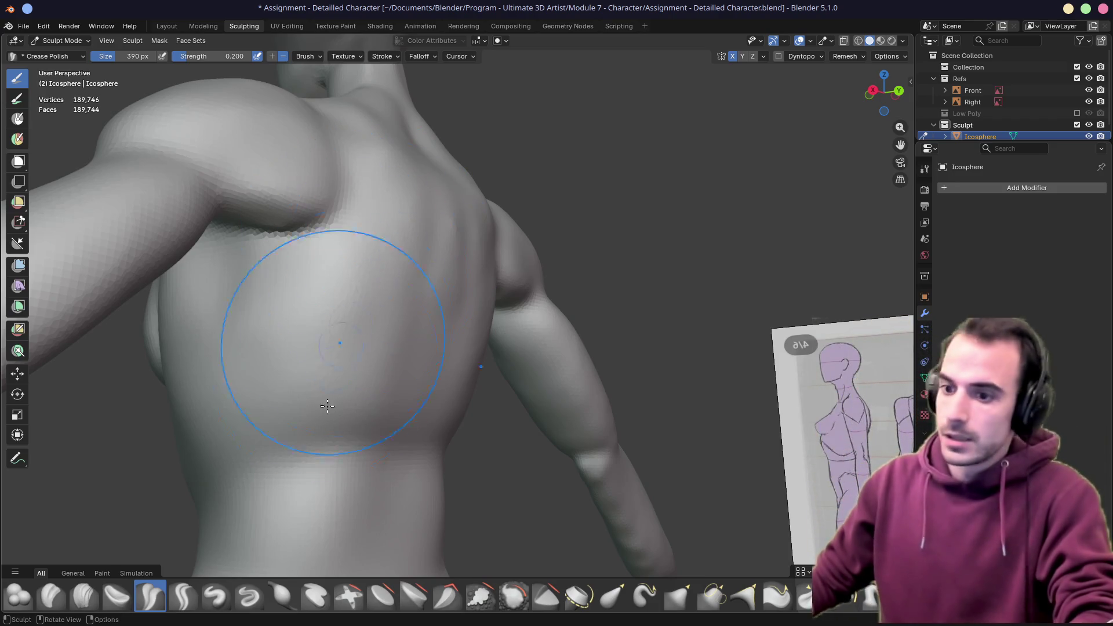
{"action": "key", "text": "g"}
{"action": "middle_click_drag", "start_coordinate": [367, 261], "coordinate": [263, 291]}
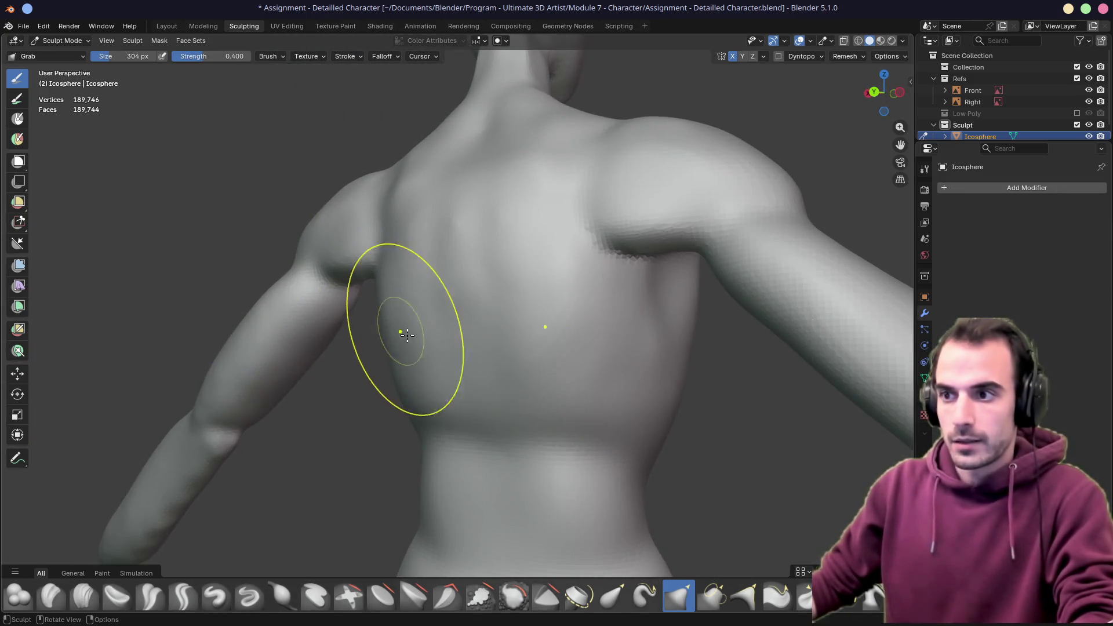
{"action": "middle_click_drag", "start_coordinate": [407, 339], "coordinate": [484, 320]}
{"action": "mouse_move", "coordinate": [357, 277]}
{"action": "middle_mouse_down"}
{"action": "mouse_move", "coordinate": [410, 291]}
{"action": "mouse_move", "coordinate": [373, 229]}
{"action": "mouse_move", "coordinate": [358, 381]}
{"action": "mouse_move", "coordinate": [356, 371]}
{"action": "middle_mouse_up"}
Switch to Crease Polish at 172 px and smooth the chest up toward the left shoulder
{"action": "left_click", "coordinate": [151, 596]}
{"action": "middle_click_drag", "start_coordinate": [336, 293], "coordinate": [410, 304]}
{"action": "key", "text": "f"}
{"action": "left_click", "coordinate": [430, 304]}
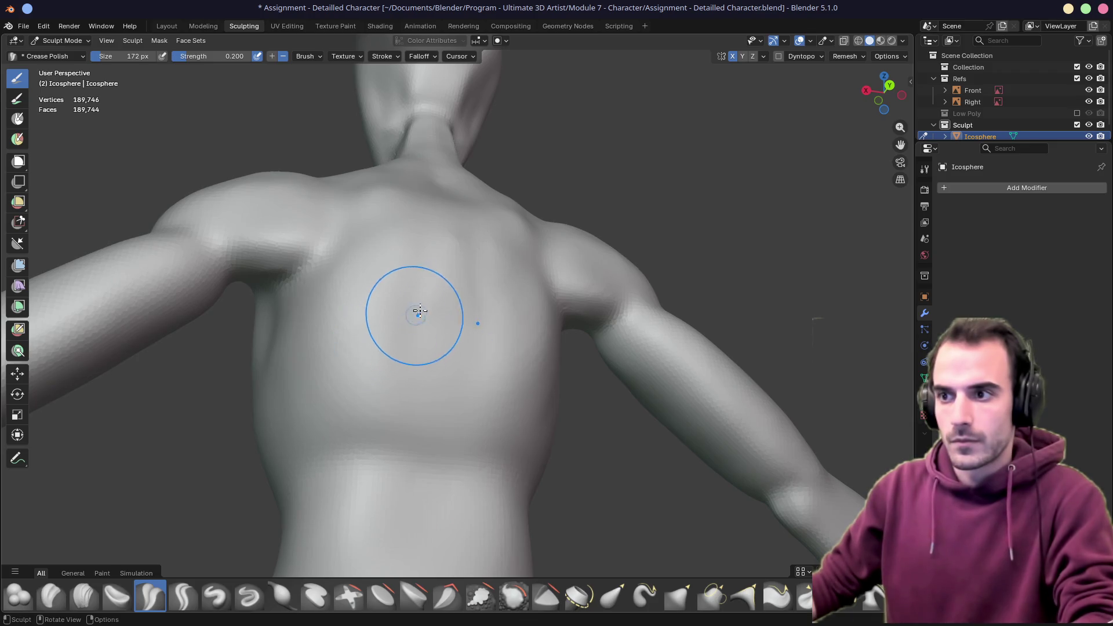
{"action": "mouse_move", "coordinate": [416, 326]}
{"action": "middle_mouse_down"}
{"action": "mouse_move", "coordinate": [323, 368]}
{"action": "mouse_move", "coordinate": [413, 332]}
{"action": "mouse_move", "coordinate": [359, 344]}
{"action": "middle_mouse_up"}
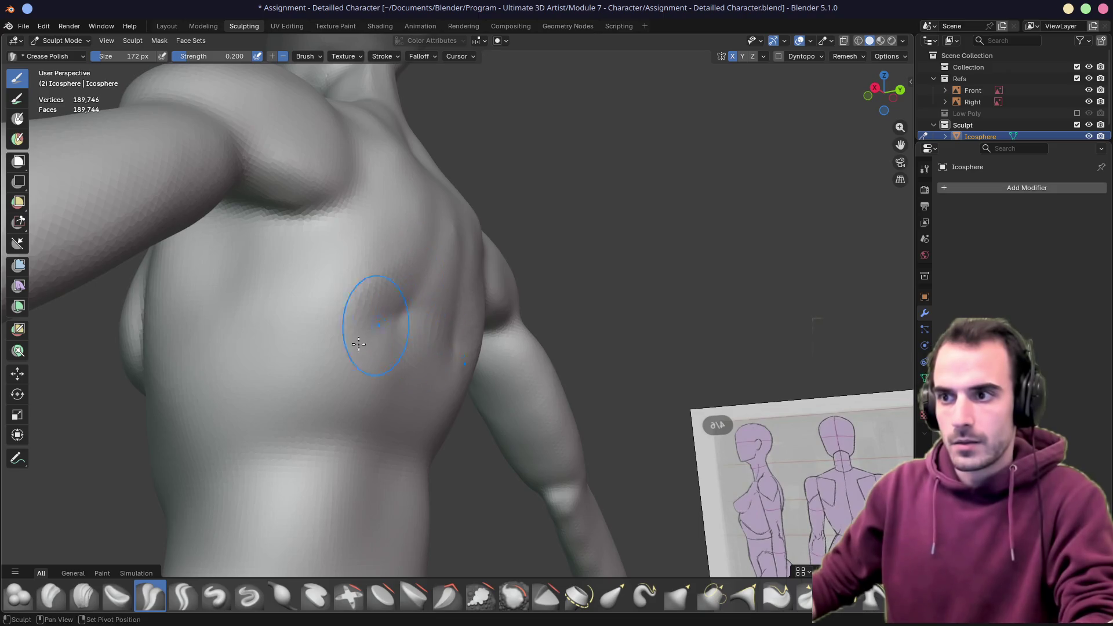
{"action": "middle_click_drag", "start_coordinate": [423, 305], "coordinate": [402, 306]}
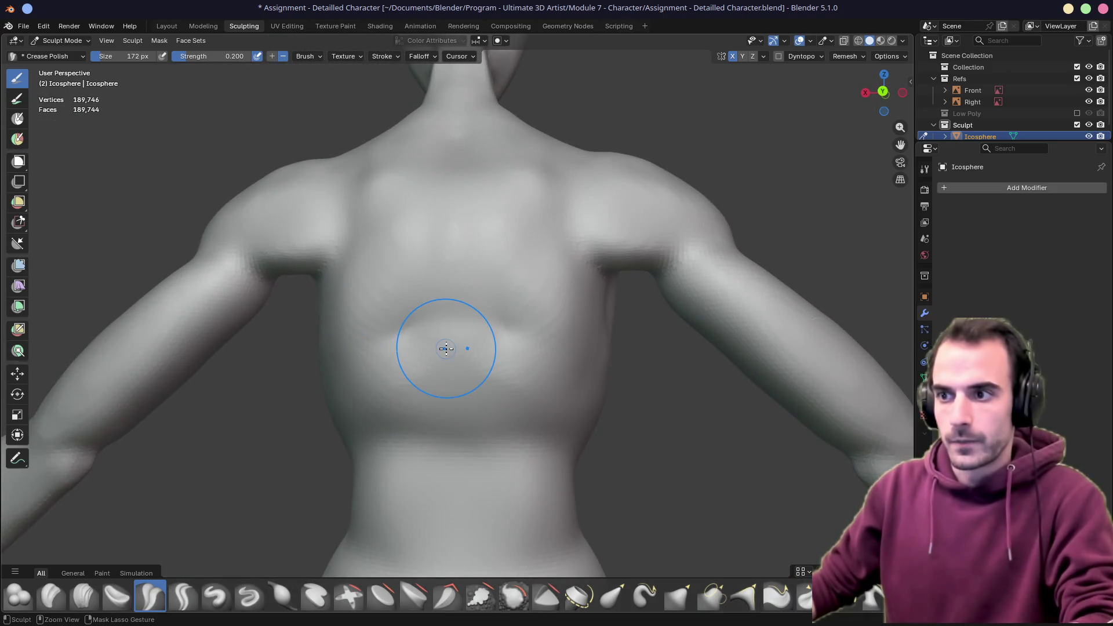
{"action": "mouse_move", "coordinate": [456, 339]}
{"action": "left_mouse_down"}
{"action": "mouse_move", "coordinate": [517, 229]}
{"action": "mouse_move", "coordinate": [376, 150]}
{"action": "mouse_move", "coordinate": [303, 184]}
{"action": "left_mouse_up"}
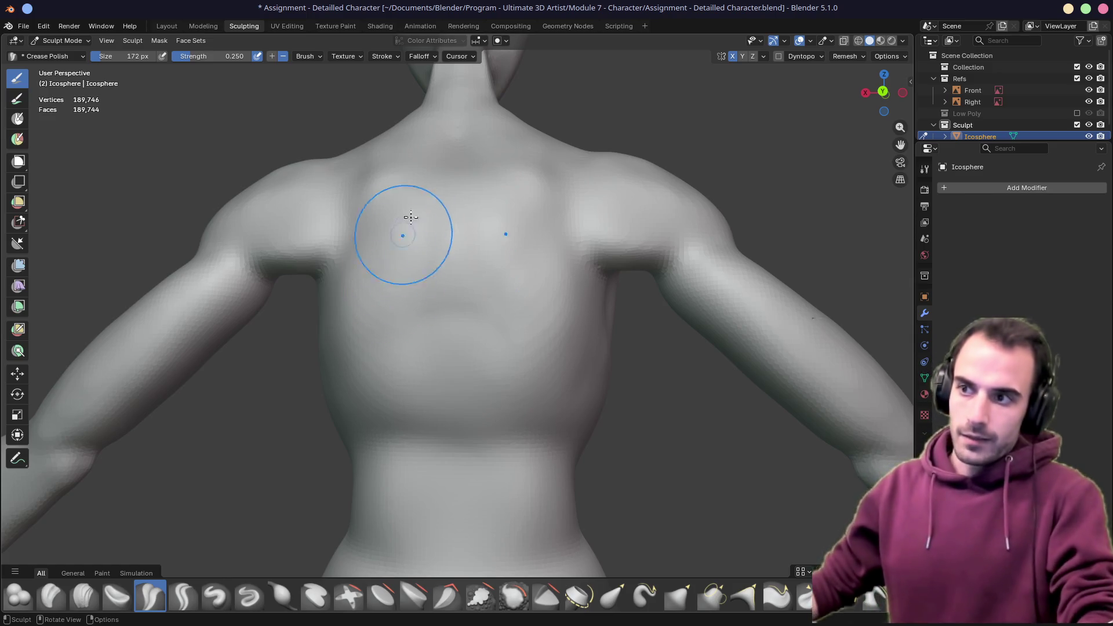
{"action": "middle_click_drag", "start_coordinate": [456, 256], "coordinate": [418, 322]}
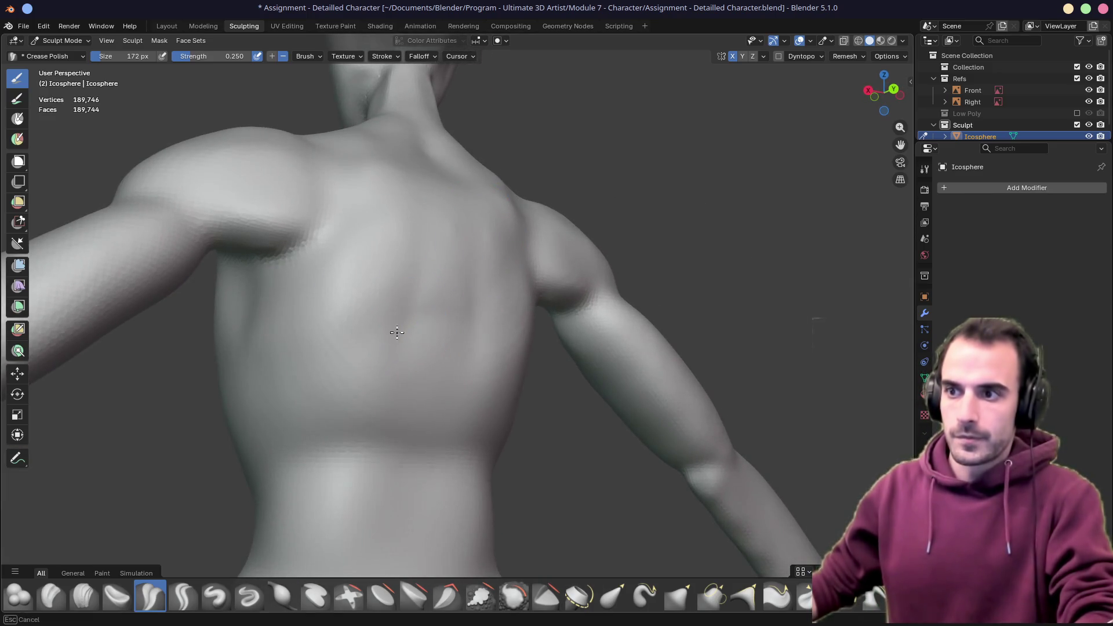
{"action": "mouse_move", "coordinate": [290, 283]}
{"action": "middle_mouse_down"}
{"action": "mouse_move", "coordinate": [382, 354]}
{"action": "mouse_move", "coordinate": [380, 367]}
{"action": "middle_mouse_up"}
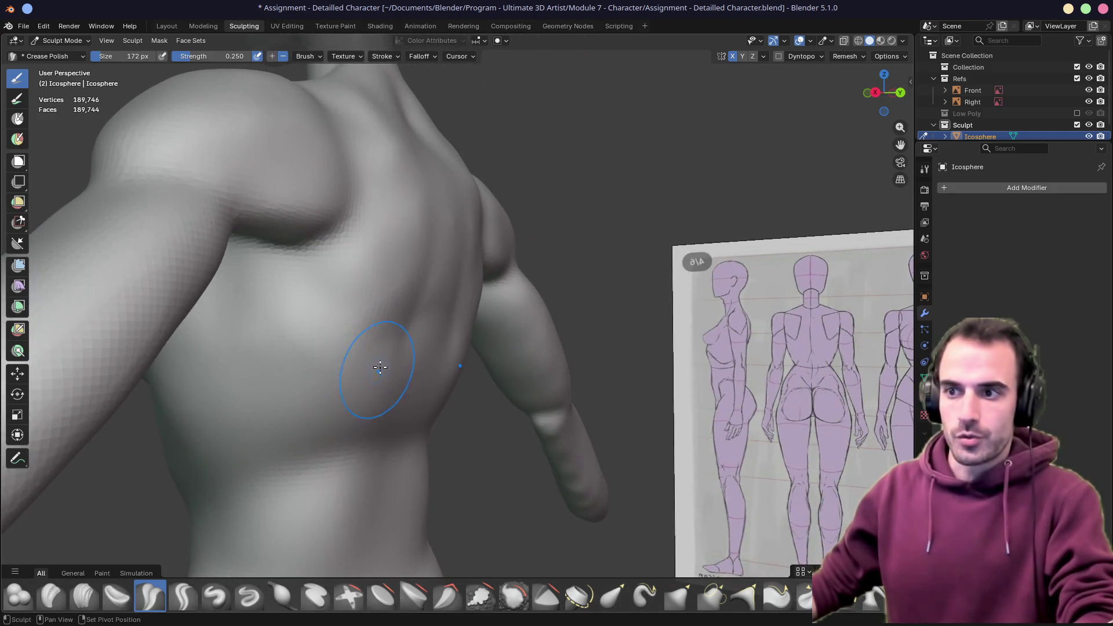
Switch to Grab at 406 px and pull the upper back surface into shape
{"action": "key", "text": "g"}
{"action": "key", "text": "f"}
{"action": "left_click", "coordinate": [410, 422]}
{"action": "left_click_drag", "start_coordinate": [377, 385], "coordinate": [356, 368]}
{"action": "mouse_move", "coordinate": [356, 368]}
{"action": "middle_mouse_down"}
{"action": "mouse_move", "coordinate": [335, 303]}
{"action": "mouse_move", "coordinate": [398, 282]}
{"action": "middle_mouse_up"}
{"action": "left_click_drag", "start_coordinate": [281, 323], "coordinate": [274, 365]}
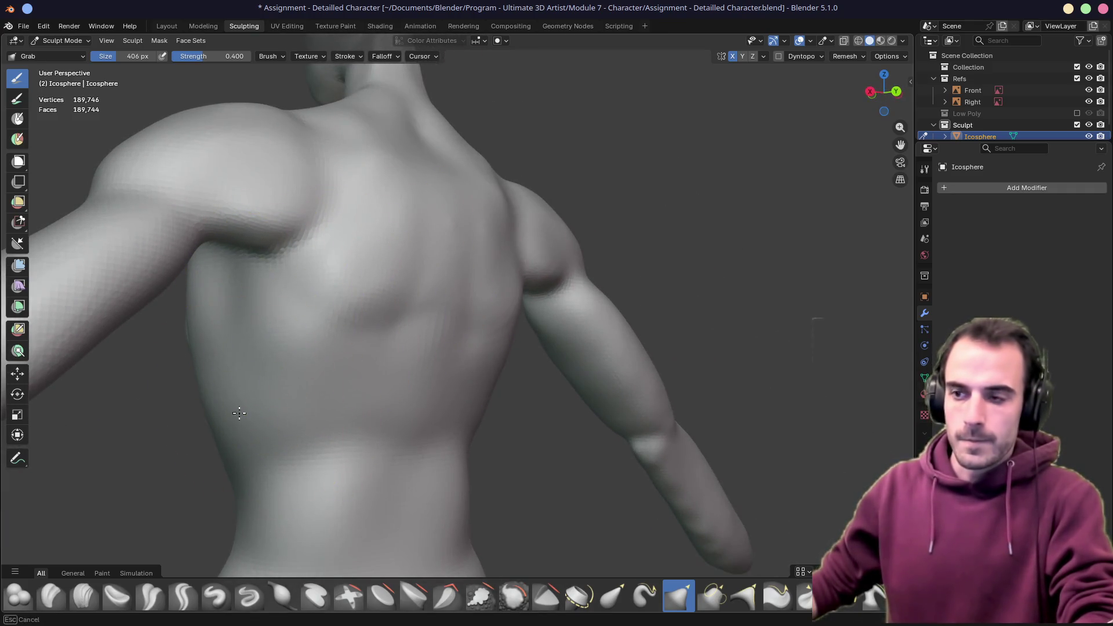
{"action": "left_click_drag", "start_coordinate": [239, 413], "coordinate": [243, 406]}
{"action": "middle_click_drag", "start_coordinate": [243, 406], "coordinate": [256, 373]}
{"action": "left_click_drag", "start_coordinate": [418, 293], "coordinate": [482, 333]}
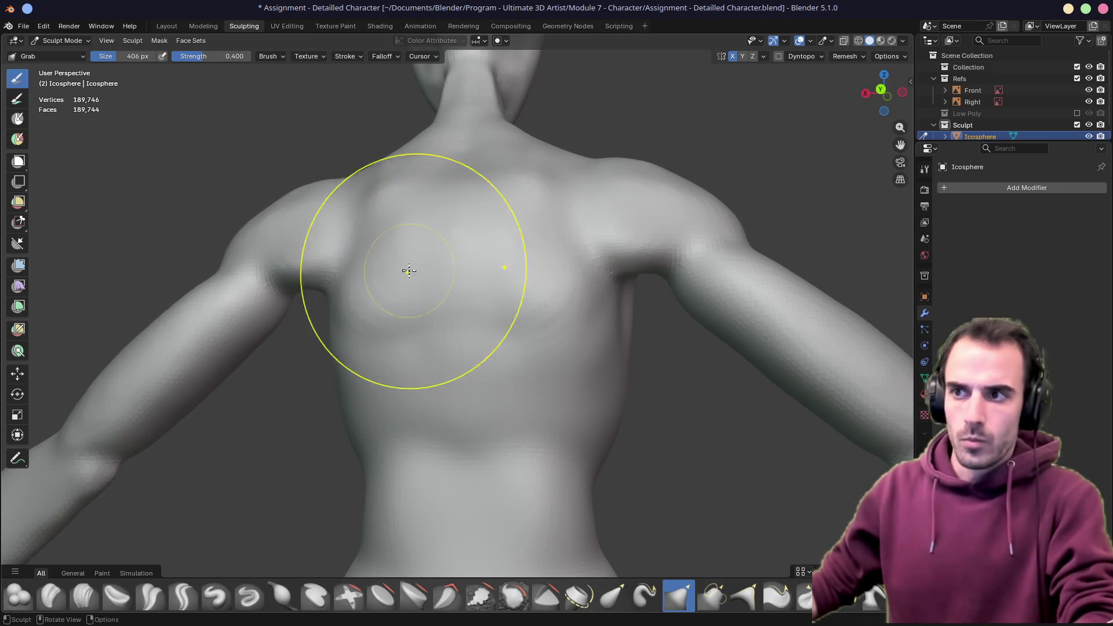
Pull the lower back and hip curves outward to match the reference sheet
{"action": "middle_click_drag", "start_coordinate": [408, 270], "coordinate": [435, 212]}
{"action": "middle_click_drag", "start_coordinate": [427, 323], "coordinate": [382, 399]}
{"action": "left_click_drag", "start_coordinate": [382, 399], "coordinate": [360, 472]}
{"action": "middle_click_drag", "start_coordinate": [360, 472], "coordinate": [462, 475]}
{"action": "left_click_drag", "start_coordinate": [462, 475], "coordinate": [462, 468]}
{"action": "mouse_move", "coordinate": [463, 468]}
{"action": "middle_mouse_down"}
{"action": "mouse_move", "coordinate": [417, 424]}
{"action": "mouse_move", "coordinate": [437, 406]}
{"action": "mouse_move", "coordinate": [423, 403]}
{"action": "mouse_move", "coordinate": [455, 410]}
{"action": "mouse_move", "coordinate": [440, 356]}
{"action": "mouse_move", "coordinate": [501, 308]}
{"action": "middle_mouse_up"}
{"action": "left_click_drag", "start_coordinate": [446, 331], "coordinate": [510, 365]}
{"action": "mouse_move", "coordinate": [510, 365]}
{"action": "middle_mouse_down"}
{"action": "mouse_move", "coordinate": [472, 298]}
{"action": "mouse_move", "coordinate": [504, 323]}
{"action": "mouse_move", "coordinate": [348, 391]}
{"action": "mouse_move", "coordinate": [552, 390]}
{"action": "middle_mouse_up"}
{"action": "middle_click_drag", "start_coordinate": [647, 416], "coordinate": [584, 377]}
{"action": "mouse_move", "coordinate": [683, 453]}
{"action": "middle_mouse_down"}
{"action": "mouse_move", "coordinate": [603, 348]}
{"action": "mouse_move", "coordinate": [582, 415]}
{"action": "mouse_move", "coordinate": [567, 393]}
{"action": "mouse_move", "coordinate": [447, 348]}
{"action": "mouse_move", "coordinate": [489, 347]}
{"action": "middle_mouse_up"}
{"action": "mouse_move", "coordinate": [649, 203]}
{"action": "middle_mouse_down"}
{"action": "mouse_move", "coordinate": [613, 267]}
{"action": "mouse_move", "coordinate": [490, 250]}
{"action": "middle_mouse_up"}
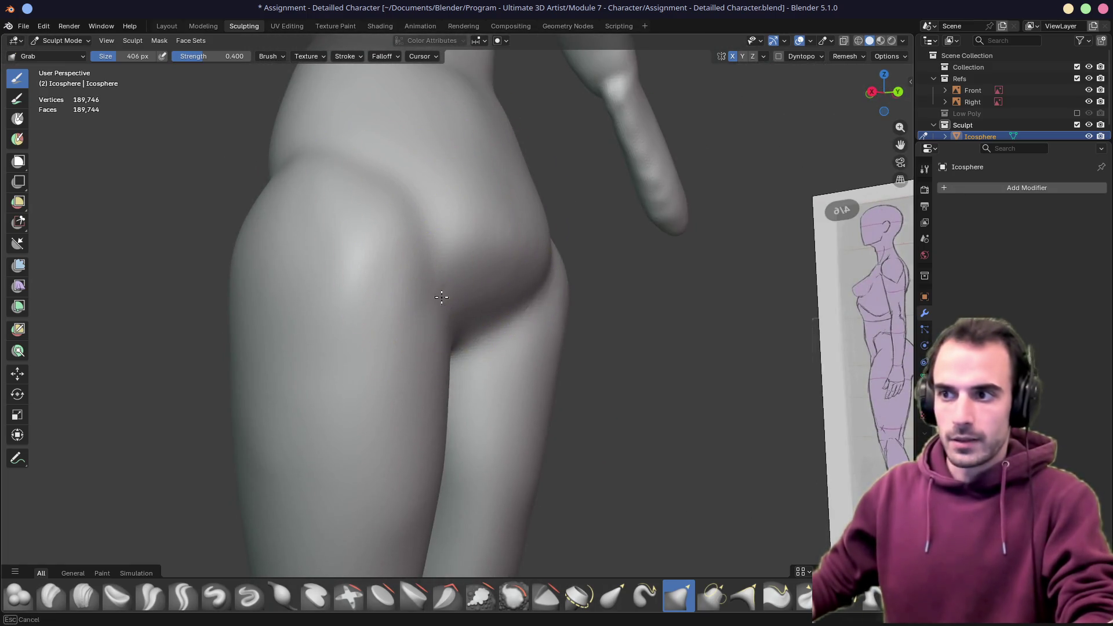
Orbit around the hip and knees, then set the brush radius to 560 px
{"action": "mouse_move", "coordinate": [435, 283]}
{"action": "middle_mouse_down"}
{"action": "mouse_move", "coordinate": [465, 261]}
{"action": "mouse_move", "coordinate": [398, 323]}
{"action": "mouse_move", "coordinate": [435, 274]}
{"action": "mouse_move", "coordinate": [447, 348]}
{"action": "middle_mouse_up"}
{"action": "scroll", "coordinate": [436, 274], "scroll_direction": "down", "scroll_amount": 5}
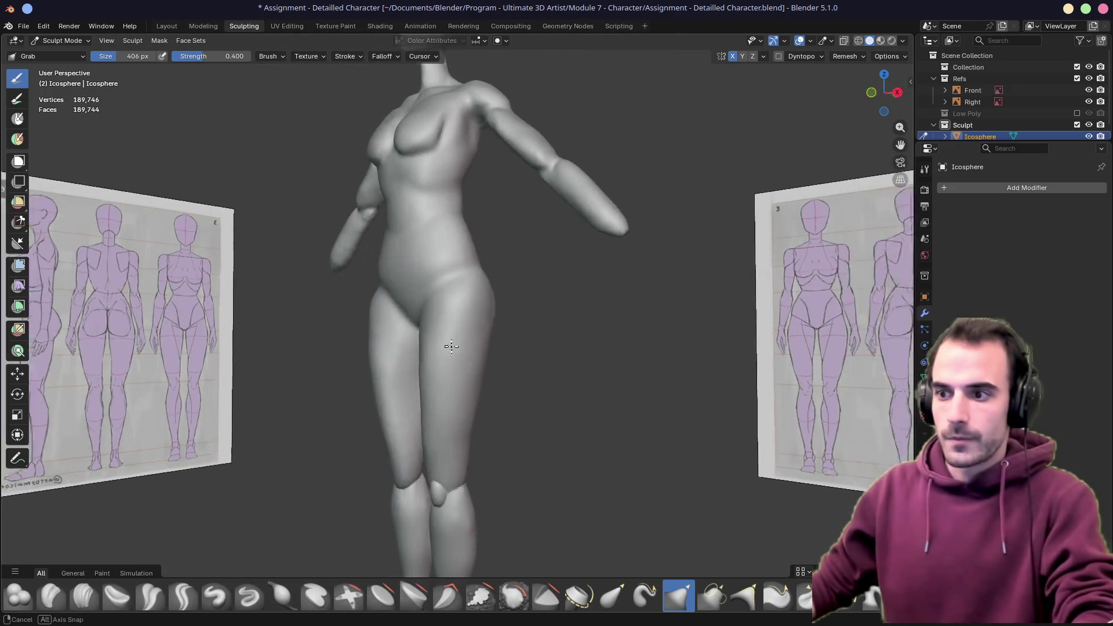
{"action": "scroll", "coordinate": [448, 348], "scroll_direction": "up", "scroll_amount": 3}
{"action": "mouse_move", "coordinate": [447, 497]}
{"action": "middle_mouse_down", "text": "shift"}
{"action": "mouse_move", "coordinate": [483, 320]}
{"action": "mouse_move", "coordinate": [479, 297]}
{"action": "mouse_move", "coordinate": [454, 275]}
{"action": "middle_mouse_up", "text": "shift"}
{"action": "scroll", "coordinate": [483, 320], "scroll_direction": "up", "scroll_amount": 4}
{"action": "middle_click_drag", "start_coordinate": [410, 389], "coordinate": [509, 211]}
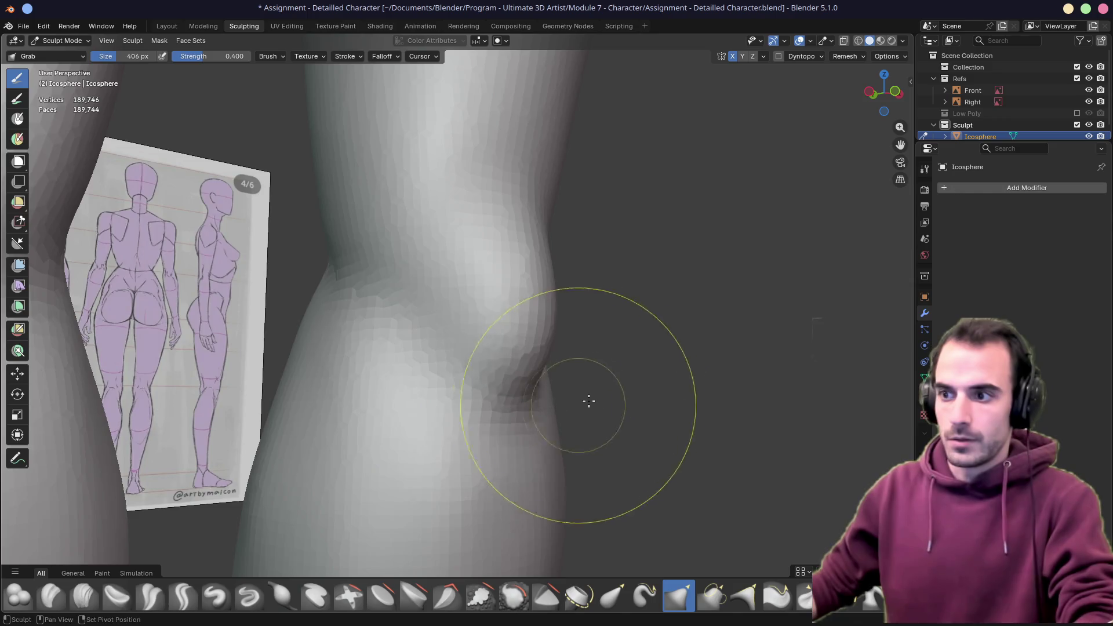
{"action": "middle_click_drag", "start_coordinate": [589, 401], "coordinate": [409, 399]}
{"action": "middle_click_drag", "start_coordinate": [537, 339], "coordinate": [417, 405]}
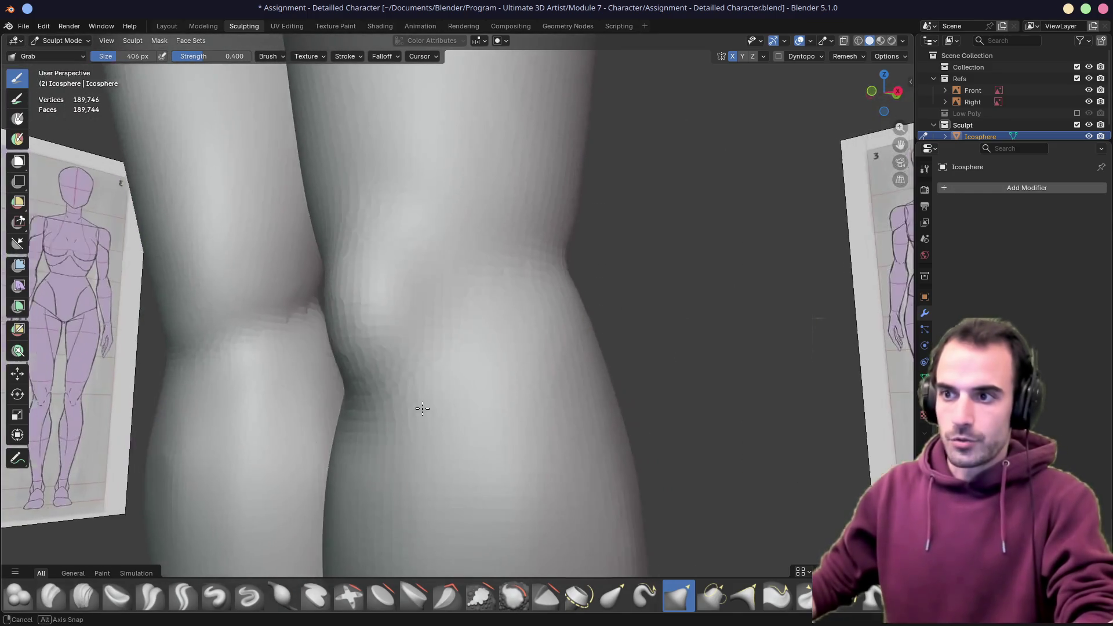
{"action": "mouse_move", "coordinate": [367, 268]}
{"action": "middle_mouse_down"}
{"action": "mouse_move", "coordinate": [405, 340]}
{"action": "mouse_move", "coordinate": [482, 353]}
{"action": "middle_mouse_up"}
{"action": "mouse_move", "coordinate": [539, 320]}
{"action": "middle_mouse_down"}
{"action": "mouse_move", "coordinate": [382, 314]}
{"action": "mouse_move", "coordinate": [360, 318]}
{"action": "mouse_move", "coordinate": [360, 334]}
{"action": "mouse_move", "coordinate": [398, 298]}
{"action": "mouse_move", "coordinate": [437, 293]}
{"action": "mouse_move", "coordinate": [384, 302]}
{"action": "mouse_move", "coordinate": [360, 331]}
{"action": "middle_mouse_up"}
{"action": "key", "text": "f"}
{"action": "left_click", "coordinate": [365, 319]}
Shape the knee, then switch to the Draw brush at a smaller 158 px radius
{"action": "left_click_drag", "start_coordinate": [360, 330], "coordinate": [368, 338]}
{"action": "mouse_move", "coordinate": [367, 338]}
{"action": "middle_mouse_down"}
{"action": "mouse_move", "coordinate": [540, 308]}
{"action": "mouse_move", "coordinate": [405, 294]}
{"action": "middle_mouse_up"}
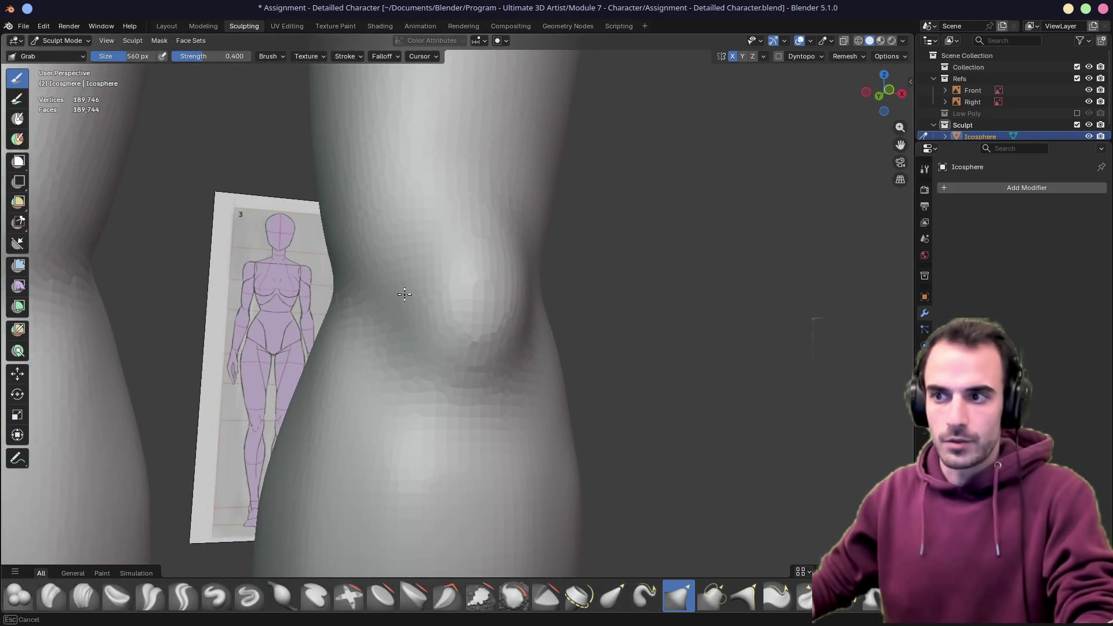
{"action": "mouse_move", "coordinate": [368, 337]}
{"action": "middle_mouse_down"}
{"action": "mouse_move", "coordinate": [385, 348]}
{"action": "mouse_move", "coordinate": [352, 366]}
{"action": "mouse_move", "coordinate": [397, 249]}
{"action": "mouse_move", "coordinate": [377, 249]}
{"action": "middle_mouse_up"}
{"action": "left_click", "coordinate": [215, 596]}
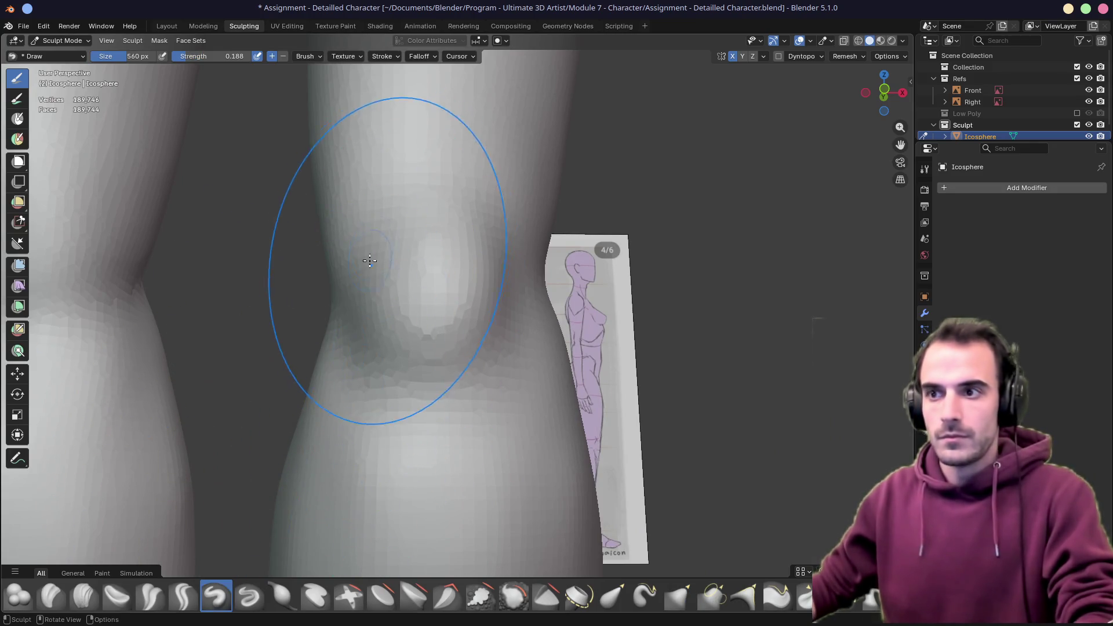
{"action": "key", "text": "f"}
{"action": "left_click", "coordinate": [262, 261]}
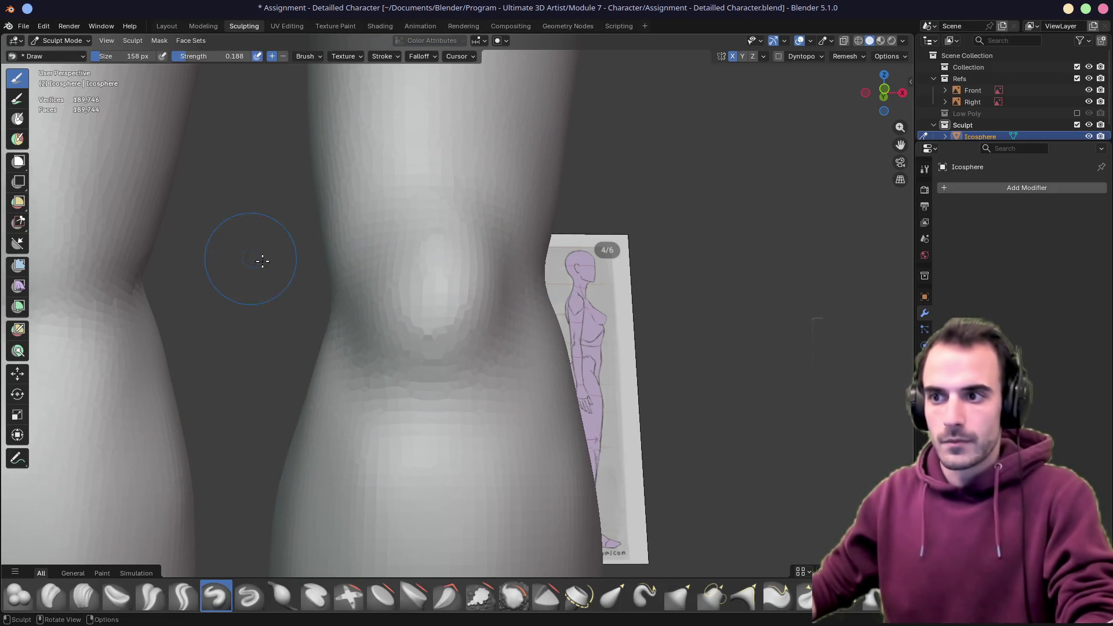
Orbit around the knees and legs to inspect them from the front and both sides
{"action": "mouse_move", "coordinate": [391, 239]}
{"action": "middle_mouse_down"}
{"action": "mouse_move", "coordinate": [445, 229]}
{"action": "mouse_move", "coordinate": [468, 258]}
{"action": "mouse_move", "coordinate": [410, 231]}
{"action": "mouse_move", "coordinate": [319, 302]}
{"action": "middle_mouse_up"}
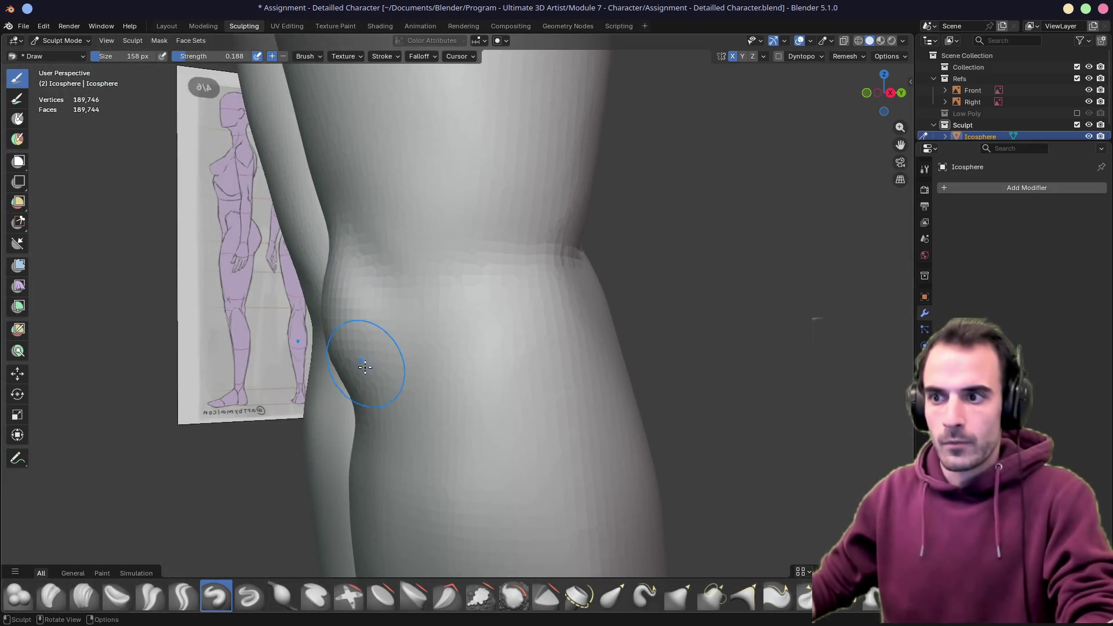
{"action": "mouse_move", "coordinate": [318, 428]}
{"action": "middle_mouse_down"}
{"action": "mouse_move", "coordinate": [440, 383]}
{"action": "mouse_move", "coordinate": [416, 390]}
{"action": "mouse_move", "coordinate": [385, 366]}
{"action": "mouse_move", "coordinate": [373, 316]}
{"action": "mouse_move", "coordinate": [476, 171]}
{"action": "middle_mouse_up"}
{"action": "middle_click_drag", "start_coordinate": [526, 230], "coordinate": [431, 197]}
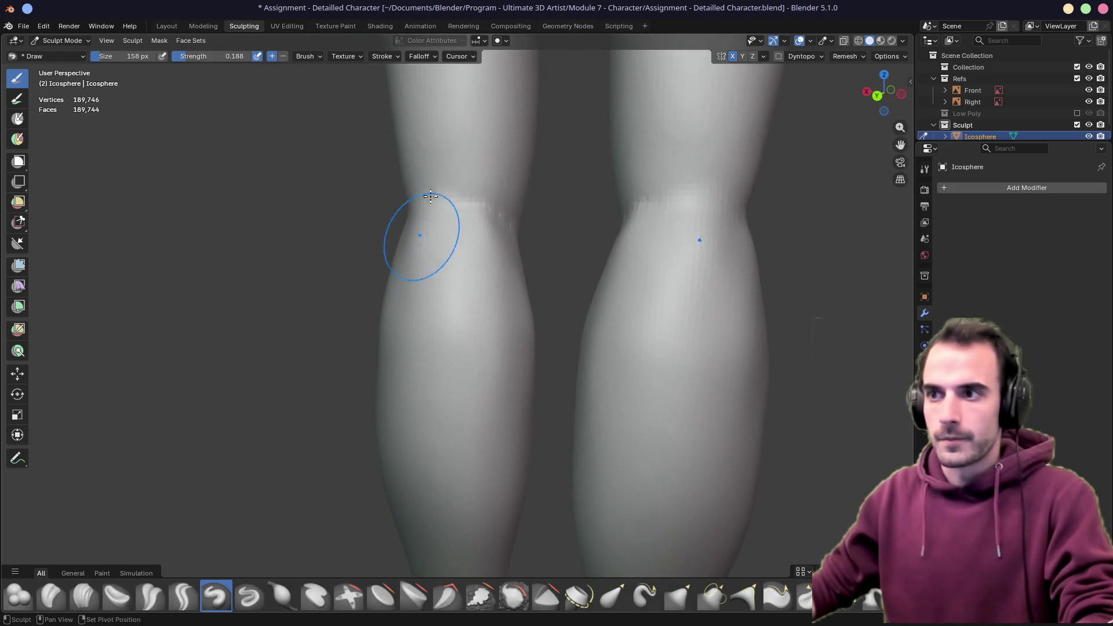
{"action": "mouse_move", "coordinate": [456, 269]}
{"action": "middle_mouse_down"}
{"action": "mouse_move", "coordinate": [467, 251]}
{"action": "mouse_move", "coordinate": [447, 301]}
{"action": "mouse_move", "coordinate": [439, 278]}
{"action": "mouse_move", "coordinate": [423, 319]}
{"action": "mouse_move", "coordinate": [454, 300]}
{"action": "mouse_move", "coordinate": [472, 269]}
{"action": "mouse_move", "coordinate": [514, 290]}
{"action": "mouse_move", "coordinate": [490, 322]}
{"action": "middle_mouse_up"}
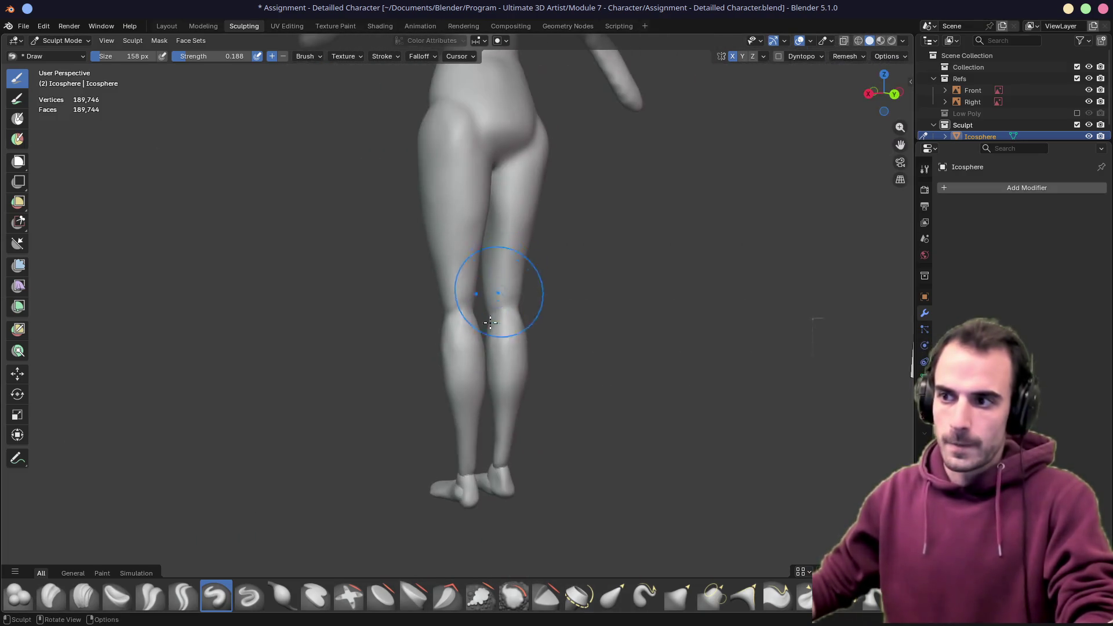
{"action": "scroll", "coordinate": [450, 416], "scroll_direction": "up", "scroll_amount": 6}
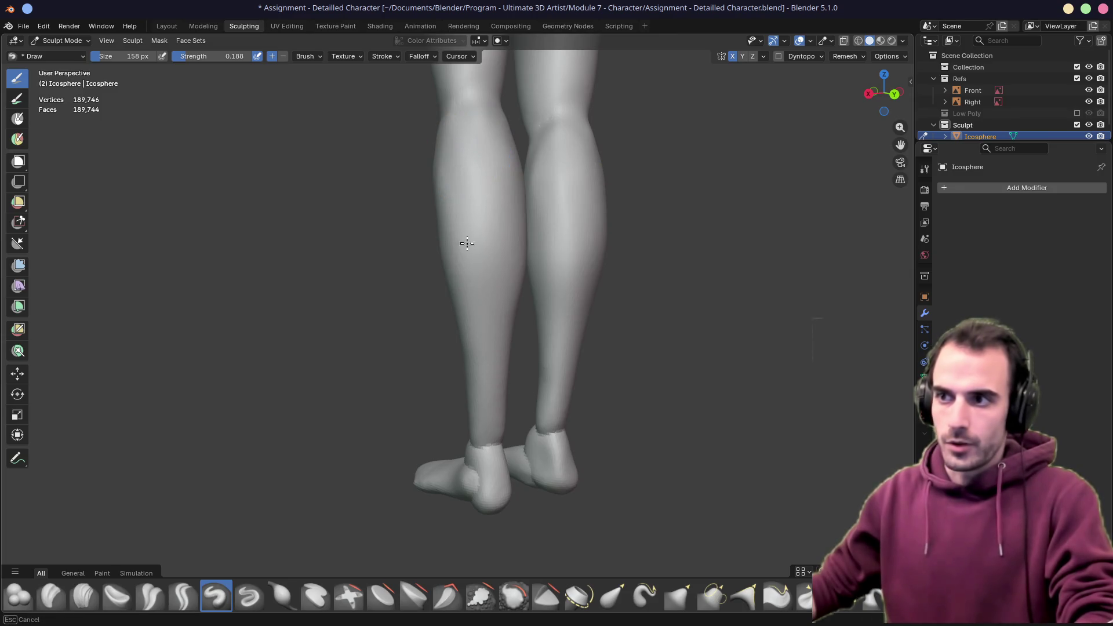
{"action": "middle_click_drag", "start_coordinate": [474, 273], "coordinate": [369, 271]}
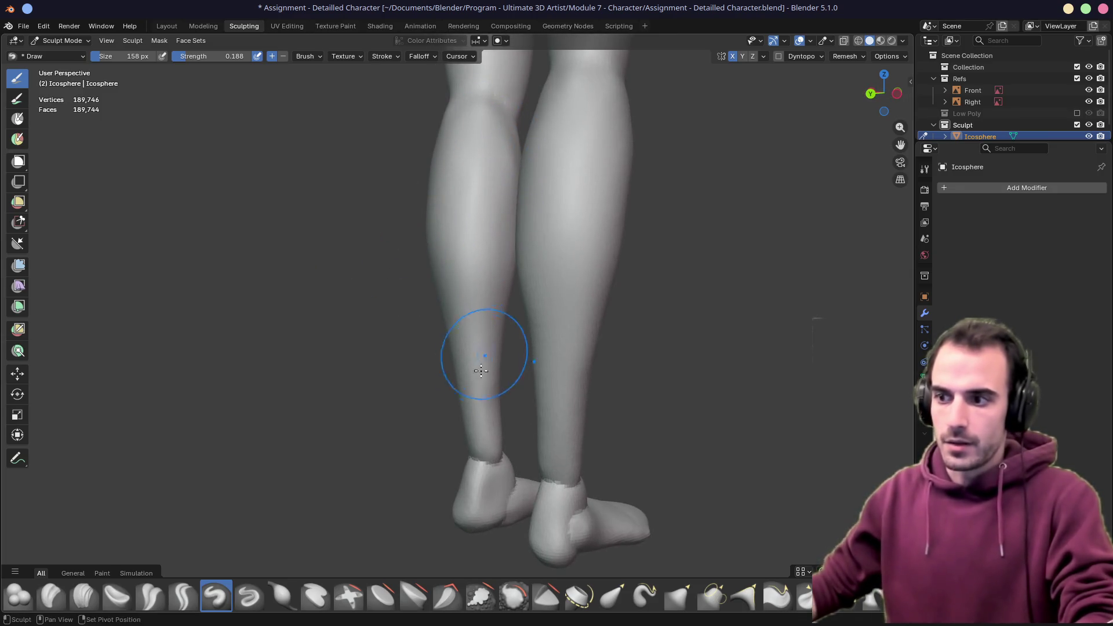
Orbit around the ankles, heels and feet to compare them with the reference
{"action": "middle_click_drag", "start_coordinate": [467, 468], "coordinate": [461, 386]}
{"action": "scroll", "coordinate": [403, 316], "scroll_direction": "up", "scroll_amount": 5}
{"action": "middle_click_drag", "start_coordinate": [403, 316], "coordinate": [446, 298]}
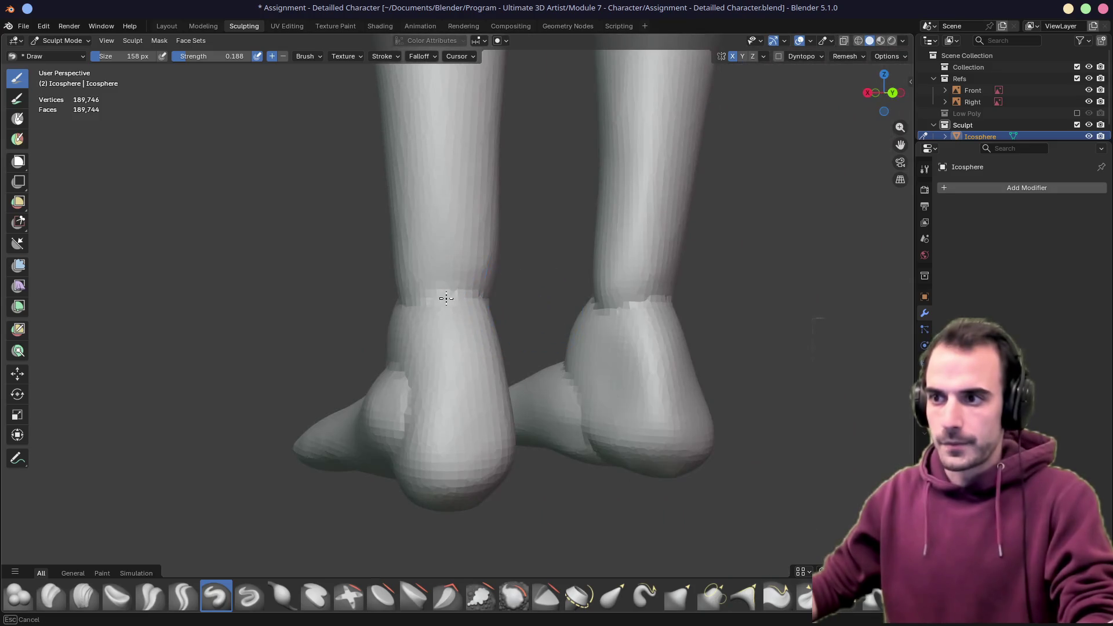
{"action": "middle_click_drag", "start_coordinate": [323, 329], "coordinate": [518, 318]}
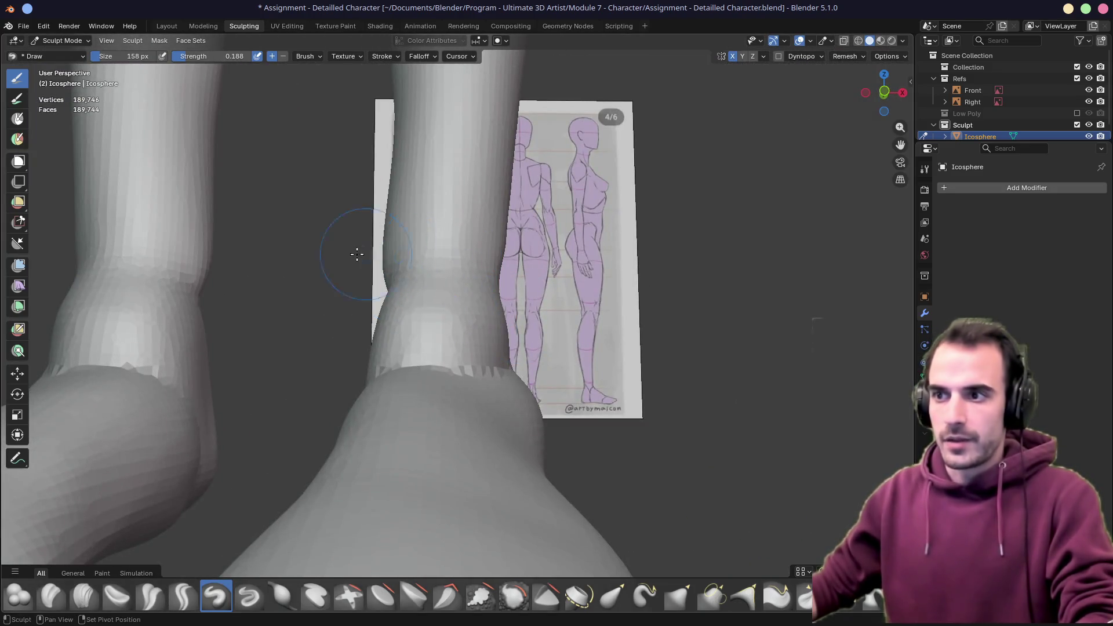
{"action": "middle_click_drag", "start_coordinate": [366, 285], "coordinate": [499, 306]}
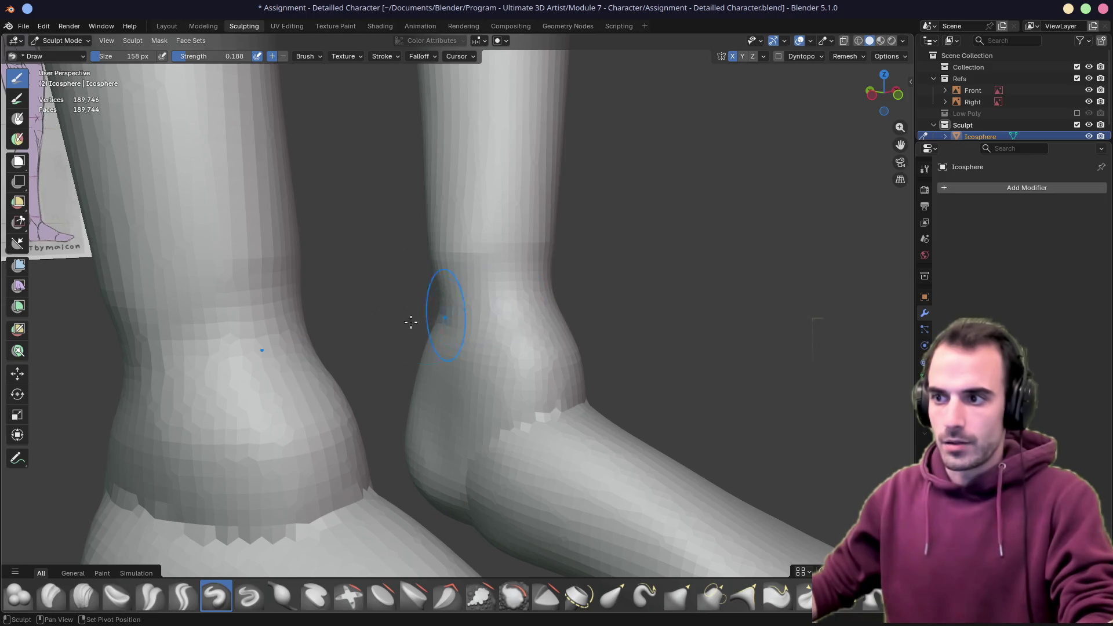
{"action": "mouse_move", "coordinate": [483, 441]}
{"action": "middle_mouse_down"}
{"action": "mouse_move", "coordinate": [621, 403]}
{"action": "mouse_move", "coordinate": [340, 422]}
{"action": "middle_mouse_up"}
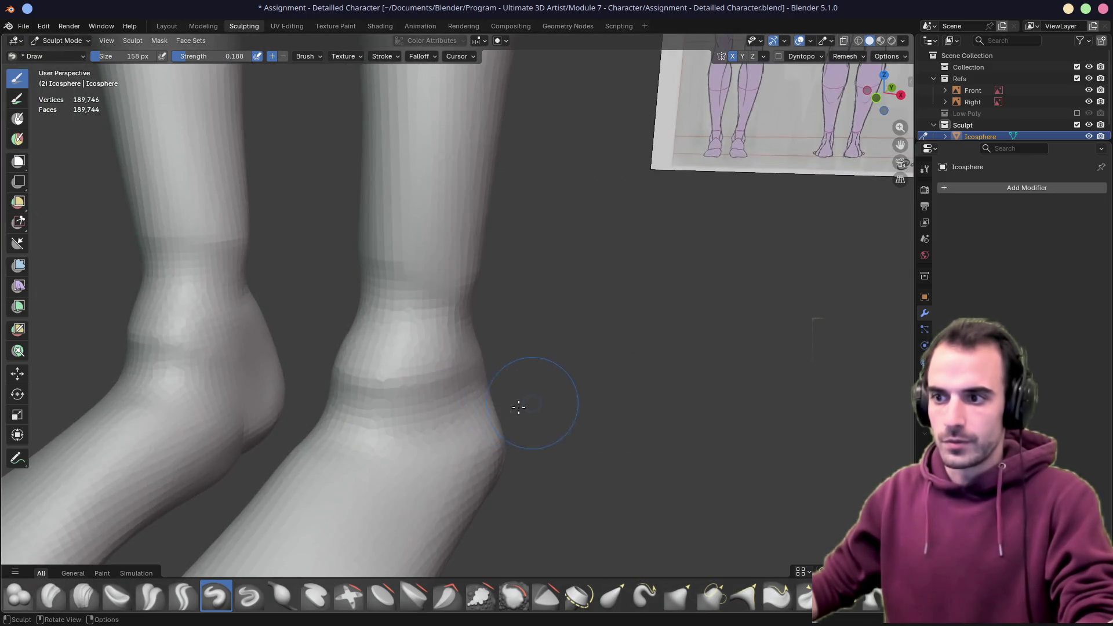
{"action": "middle_click_drag", "start_coordinate": [541, 402], "coordinate": [323, 389]}
{"action": "middle_click_drag", "start_coordinate": [367, 471], "coordinate": [398, 416]}
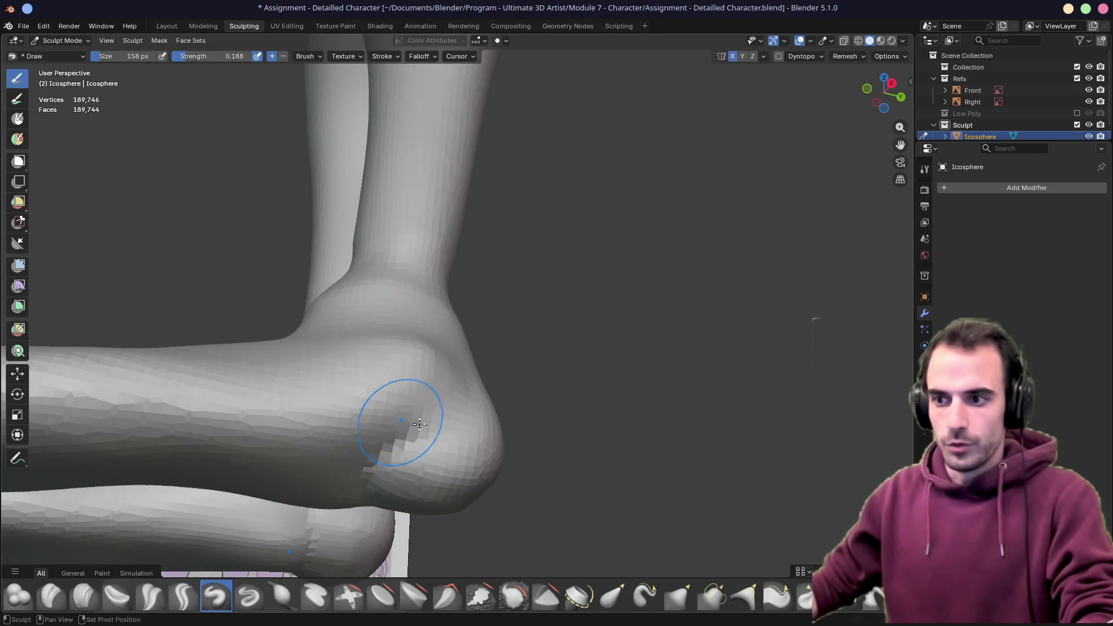
{"action": "middle_click_drag", "start_coordinate": [350, 488], "coordinate": [355, 349]}
{"action": "mouse_move", "coordinate": [351, 407]}
{"action": "middle_mouse_down"}
{"action": "mouse_move", "coordinate": [306, 390]}
{"action": "mouse_move", "coordinate": [232, 465]}
{"action": "mouse_move", "coordinate": [238, 373]}
{"action": "mouse_move", "coordinate": [297, 349]}
{"action": "mouse_move", "coordinate": [352, 350]}
{"action": "middle_mouse_up"}
Enlarge the brush radius to 462 px, then to 532 px, while viewing the feet
{"action": "key", "text": "f"}
{"action": "left_click", "coordinate": [455, 355]}
{"action": "middle_click_drag", "start_coordinate": [455, 355], "coordinate": [370, 309]}
{"action": "key", "text": "f"}
{"action": "middle_click_drag", "start_coordinate": [471, 310], "coordinate": [261, 311]}
{"action": "middle_click_drag", "start_coordinate": [530, 323], "coordinate": [429, 308]}
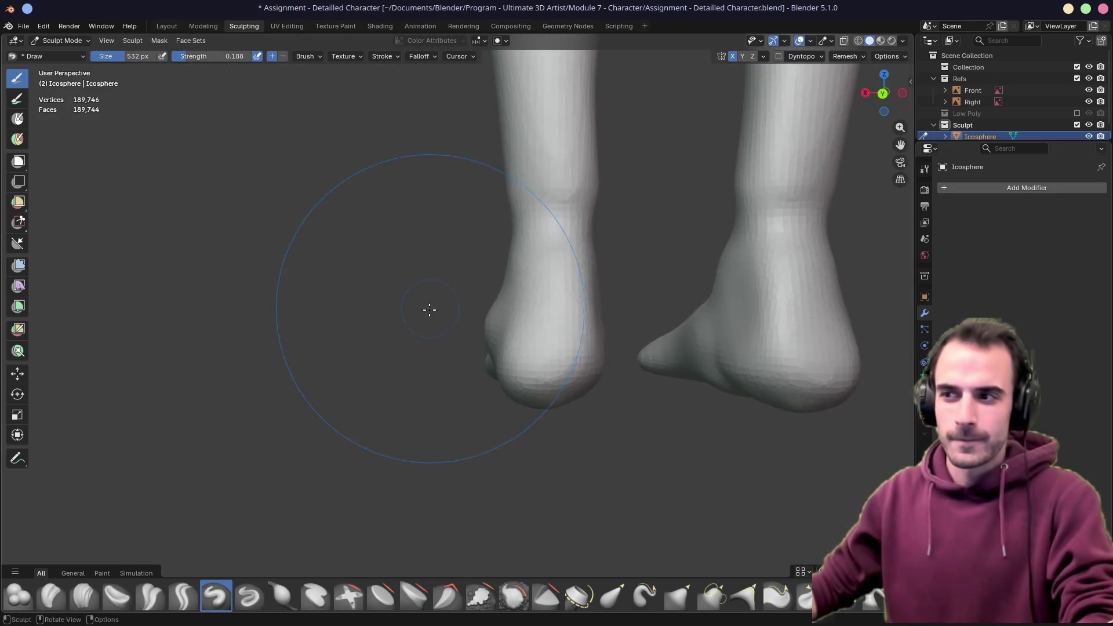
{"action": "mouse_move", "coordinate": [581, 302]}
{"action": "middle_mouse_down"}
{"action": "mouse_move", "coordinate": [510, 278]}
{"action": "mouse_move", "coordinate": [748, 260]}
{"action": "mouse_move", "coordinate": [565, 292]}
{"action": "middle_mouse_up"}
{"action": "key", "text": "g"}
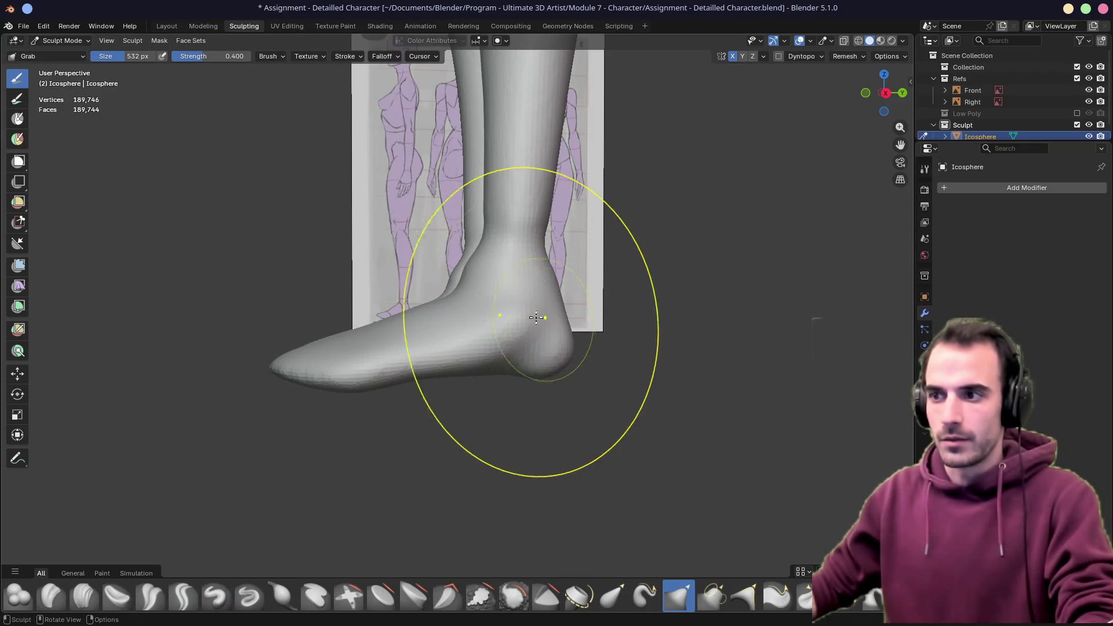
Pull the heel downward with Grab and resize the brush to 146 px, then 216 px
{"action": "mouse_move", "coordinate": [551, 337]}
{"action": "left_mouse_down"}
{"action": "mouse_move", "coordinate": [549, 386]}
{"action": "mouse_move", "coordinate": [490, 400]}
{"action": "left_mouse_up"}
{"action": "key", "text": "f"}
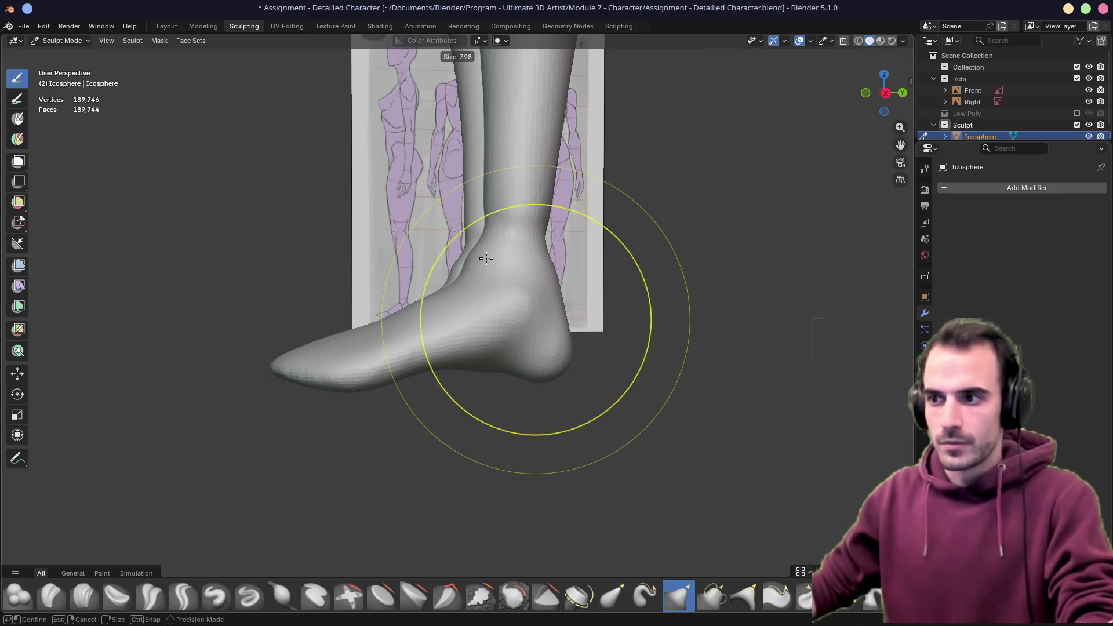
{"action": "left_click", "coordinate": [444, 206]}
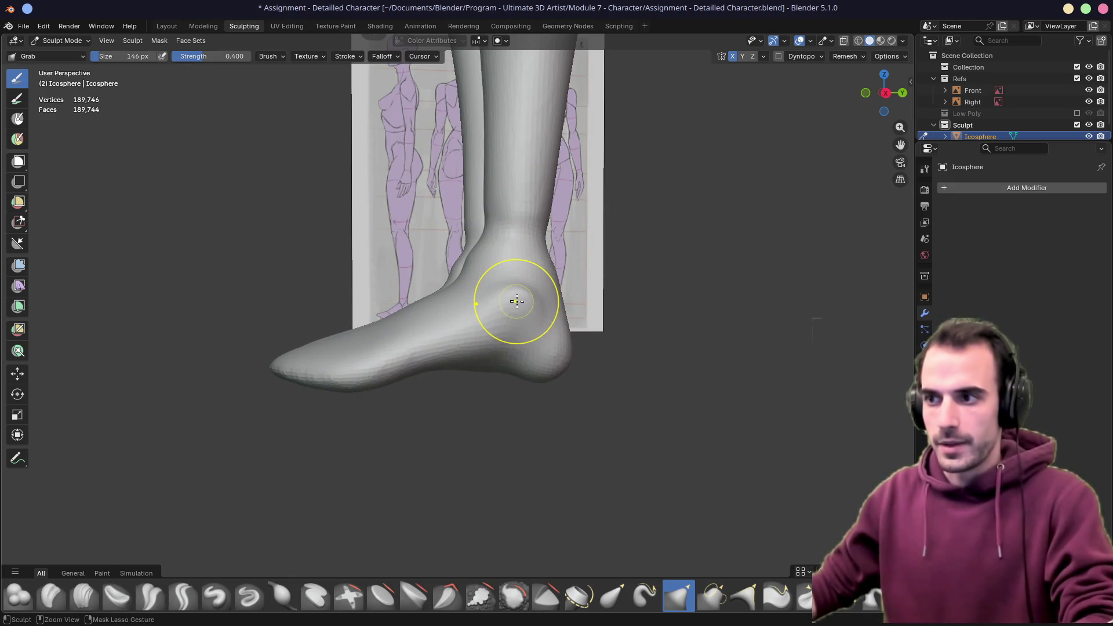
{"action": "key", "text": "f"}
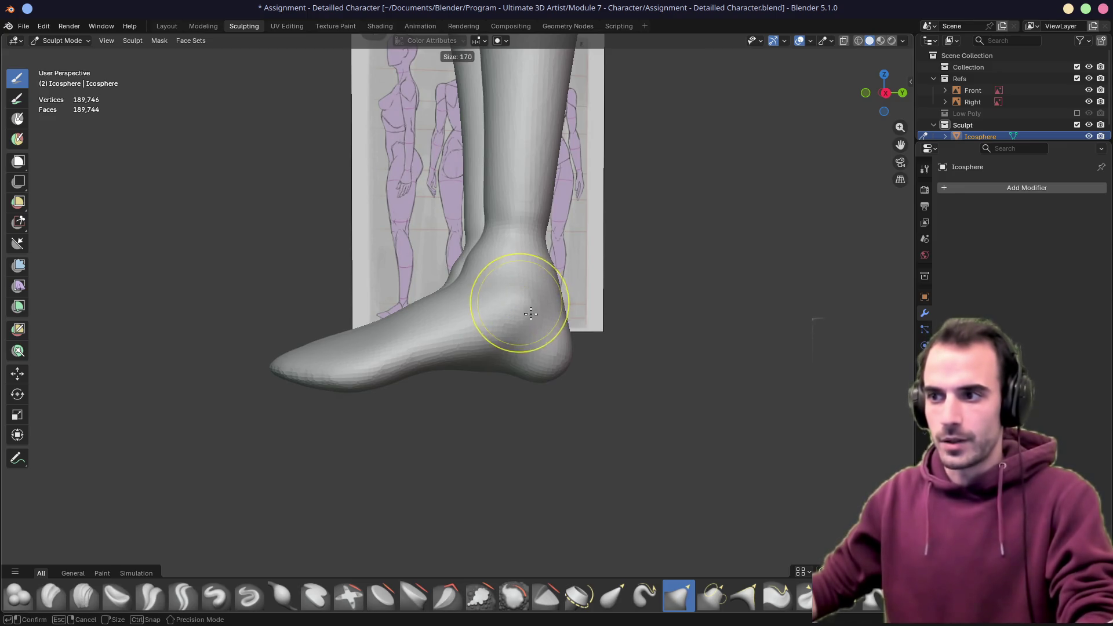
{"action": "left_click", "coordinate": [519, 313]}
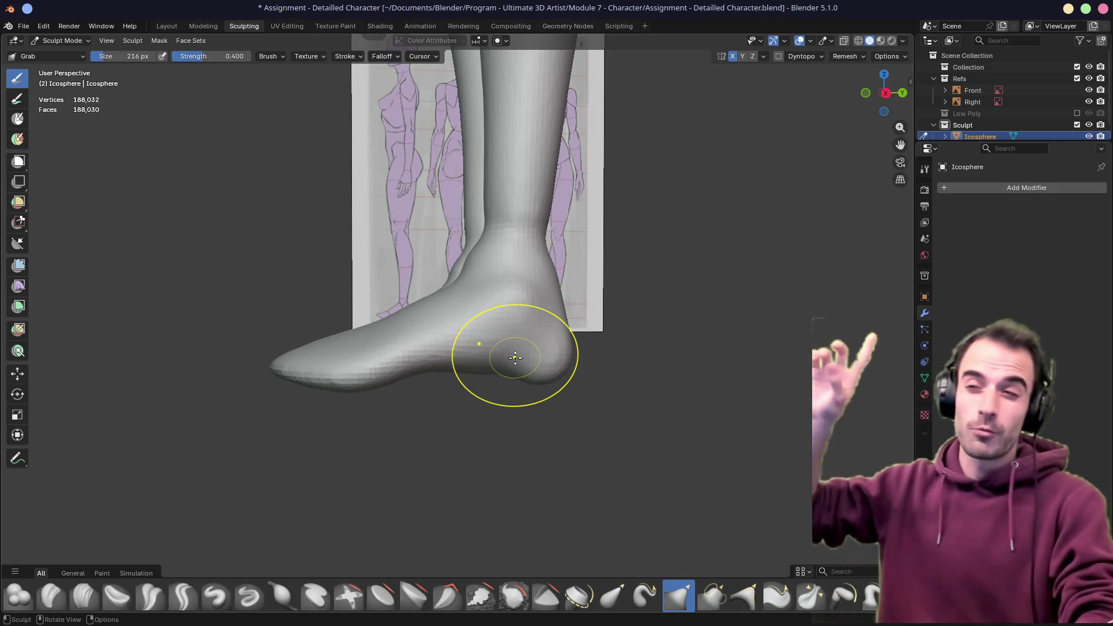
Check both feet from the front and save the Detailled Character file
{"action": "mouse_move", "coordinate": [493, 248]}
{"action": "middle_mouse_down"}
{"action": "mouse_move", "coordinate": [549, 258]}
{"action": "mouse_move", "coordinate": [405, 251]}
{"action": "mouse_move", "coordinate": [410, 278]}
{"action": "middle_mouse_up"}
{"action": "key", "text": "ctrl+s"}
{"action": "mouse_move", "coordinate": [330, 199]}
{"action": "middle_mouse_down"}
{"action": "mouse_move", "coordinate": [457, 236]}
{"action": "mouse_move", "coordinate": [385, 497]}
{"action": "mouse_move", "coordinate": [423, 381]}
{"action": "mouse_move", "coordinate": [394, 313]}
{"action": "middle_mouse_up"}
{"action": "scroll", "coordinate": [457, 236], "scroll_direction": "down", "scroll_amount": 3}
{"action": "scroll", "coordinate": [400, 307], "scroll_direction": "up", "scroll_amount": 6}
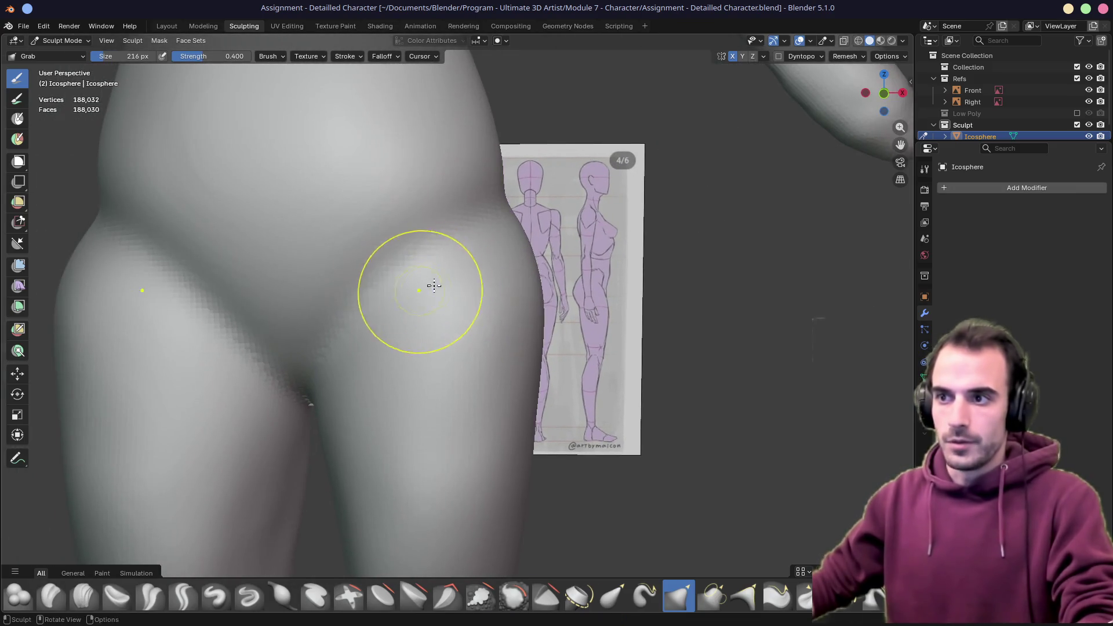
Pull the hip surface up and outward, then orbit round to the head's side profile
{"action": "left_click_drag", "start_coordinate": [434, 285], "coordinate": [513, 180]}
{"action": "middle_click_drag", "start_coordinate": [560, 203], "coordinate": [470, 194]}
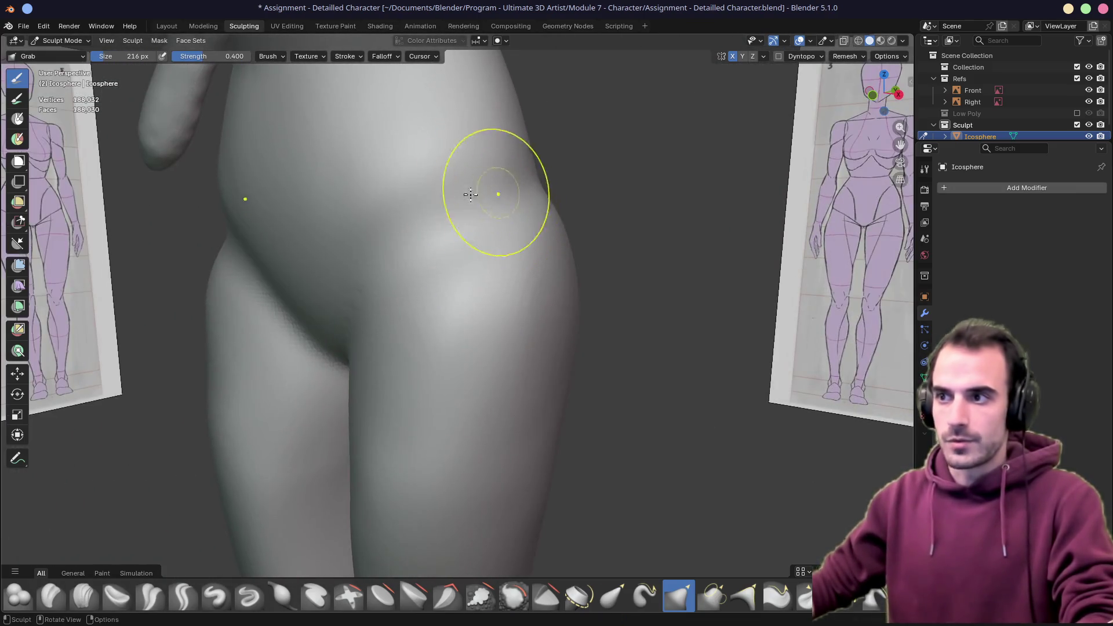
{"action": "middle_click_drag", "start_coordinate": [560, 177], "coordinate": [464, 184]}
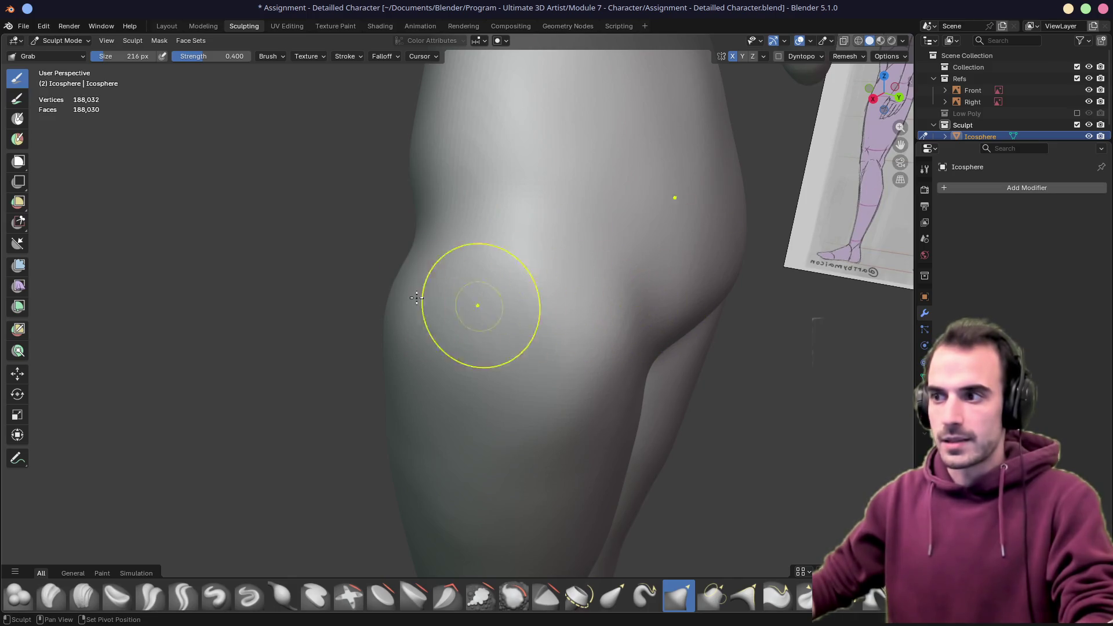
{"action": "middle_click_drag", "start_coordinate": [476, 304], "coordinate": [566, 254]}
{"action": "scroll", "coordinate": [336, 186], "scroll_direction": "down", "scroll_amount": 10}
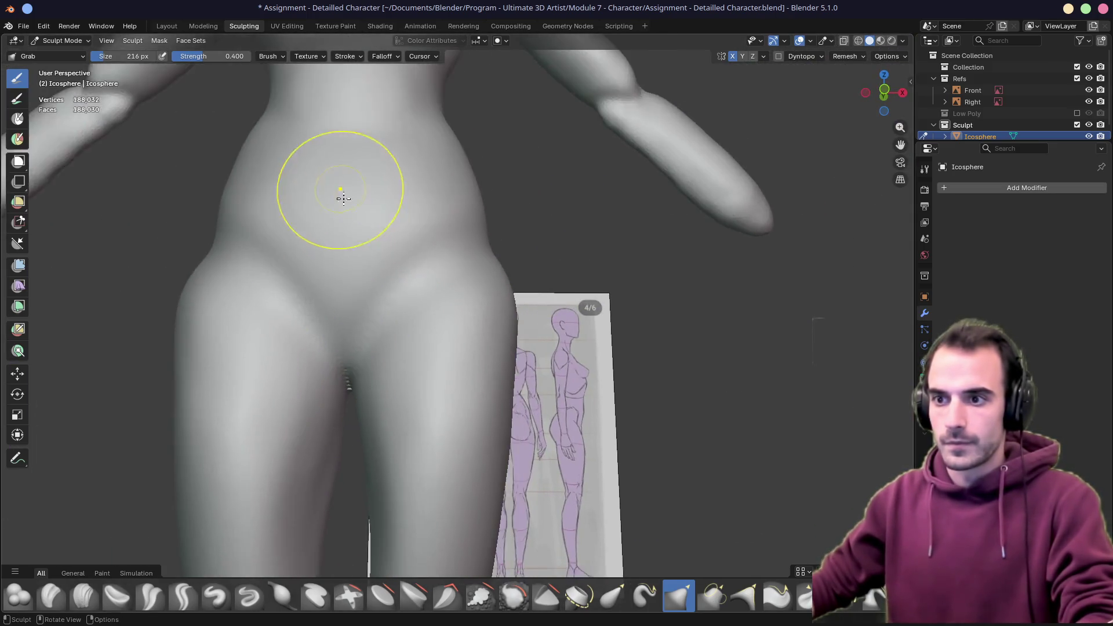
{"action": "mouse_move", "coordinate": [452, 336]}
{"action": "middle_mouse_down"}
{"action": "mouse_move", "coordinate": [468, 334]}
{"action": "mouse_move", "coordinate": [472, 268]}
{"action": "middle_mouse_up"}
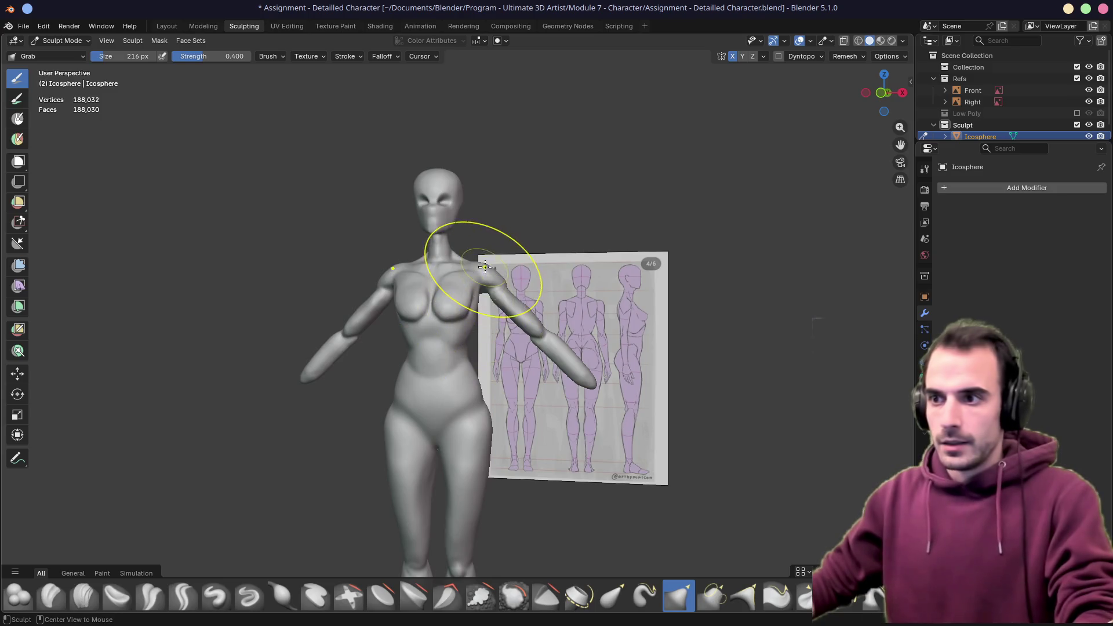
{"action": "scroll", "coordinate": [373, 361], "scroll_direction": "up", "scroll_amount": 5}
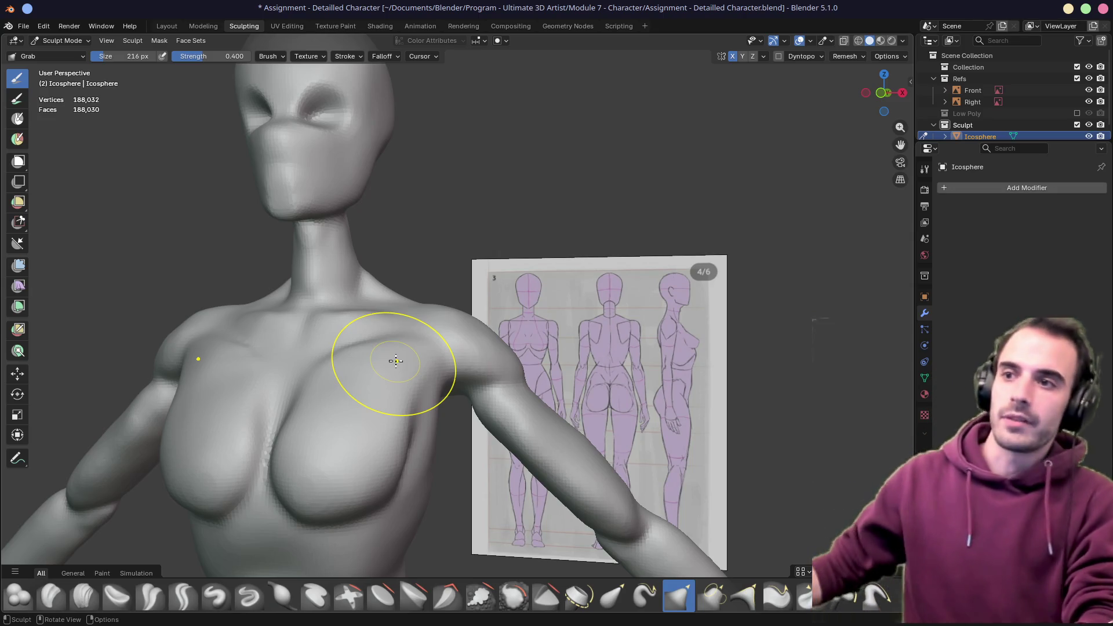
{"action": "middle_click_drag", "start_coordinate": [314, 247], "coordinate": [311, 313]}
{"action": "middle_click_drag", "start_coordinate": [323, 247], "coordinate": [410, 311]}
{"action": "scroll", "coordinate": [410, 311], "scroll_direction": "up", "scroll_amount": 6}
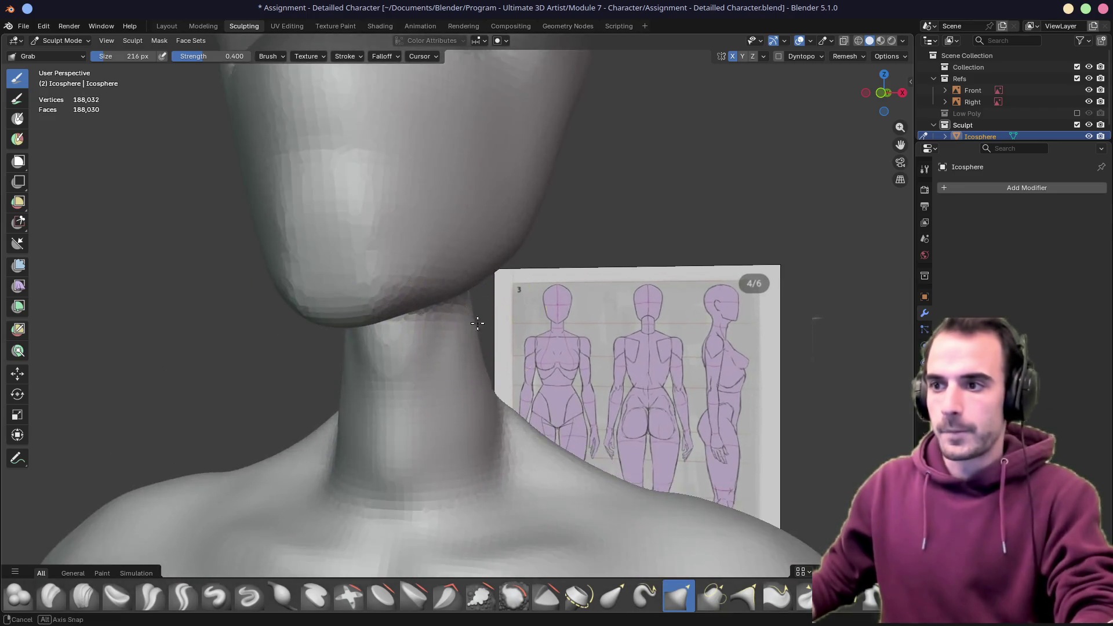
{"action": "mouse_move", "coordinate": [530, 288]}
{"action": "middle_mouse_down"}
{"action": "mouse_move", "coordinate": [340, 255]}
{"action": "mouse_move", "coordinate": [408, 301]}
{"action": "mouse_move", "coordinate": [398, 311]}
{"action": "middle_mouse_up"}
Reshape the mouth area and the eye socket with Grab strokes
{"action": "left_click_drag", "start_coordinate": [398, 311], "coordinate": [383, 258]}
{"action": "middle_click_drag", "start_coordinate": [344, 280], "coordinate": [486, 275]}
{"action": "left_click_drag", "start_coordinate": [486, 275], "coordinate": [427, 315]}
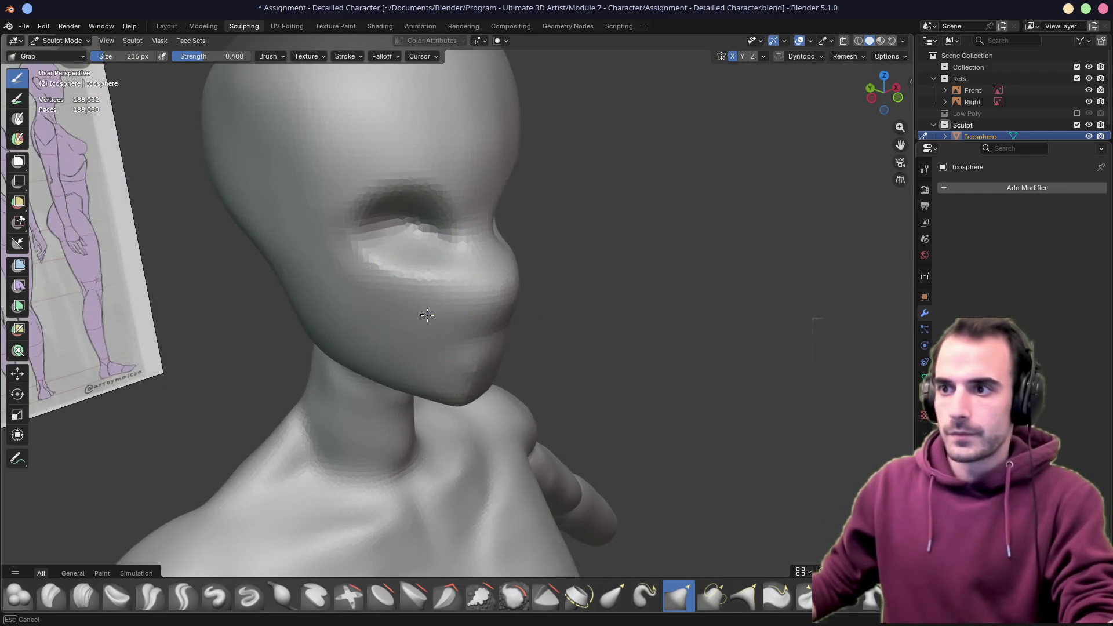
{"action": "mouse_move", "coordinate": [373, 204]}
{"action": "left_mouse_down"}
{"action": "mouse_move", "coordinate": [400, 223]}
{"action": "mouse_move", "coordinate": [366, 252]}
{"action": "left_mouse_up"}
{"action": "mouse_move", "coordinate": [300, 300]}
{"action": "middle_mouse_down"}
{"action": "mouse_move", "coordinate": [400, 279]}
{"action": "mouse_move", "coordinate": [390, 274]}
{"action": "mouse_move", "coordinate": [520, 269]}
{"action": "middle_mouse_up"}
Enlarge the Grab brush to 278 px and pull the cheek and area near the ear
{"action": "key", "text": "f"}
{"action": "left_click", "coordinate": [293, 255]}
{"action": "mouse_move", "coordinate": [584, 251]}
{"action": "left_mouse_down"}
{"action": "mouse_move", "coordinate": [555, 214]}
{"action": "mouse_move", "coordinate": [617, 186]}
{"action": "left_mouse_up"}
{"action": "middle_click_drag", "start_coordinate": [643, 199], "coordinate": [507, 214]}
{"action": "mouse_move", "coordinate": [249, 203]}
{"action": "left_mouse_down"}
{"action": "mouse_move", "coordinate": [240, 214]}
{"action": "mouse_move", "coordinate": [241, 168]}
{"action": "mouse_move", "coordinate": [247, 222]}
{"action": "left_mouse_up"}
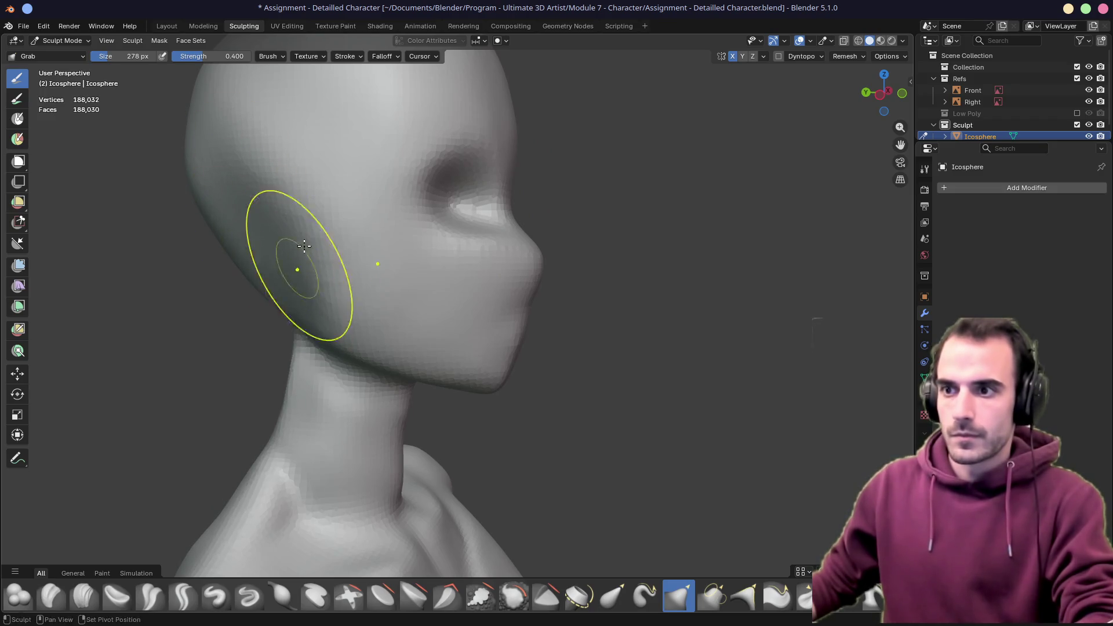
Orbit and zoom around the head to check its shape against the reference
{"action": "mouse_move", "coordinate": [450, 355]}
{"action": "middle_mouse_down"}
{"action": "mouse_move", "coordinate": [447, 329]}
{"action": "mouse_move", "coordinate": [383, 330]}
{"action": "mouse_move", "coordinate": [434, 320]}
{"action": "middle_mouse_up"}
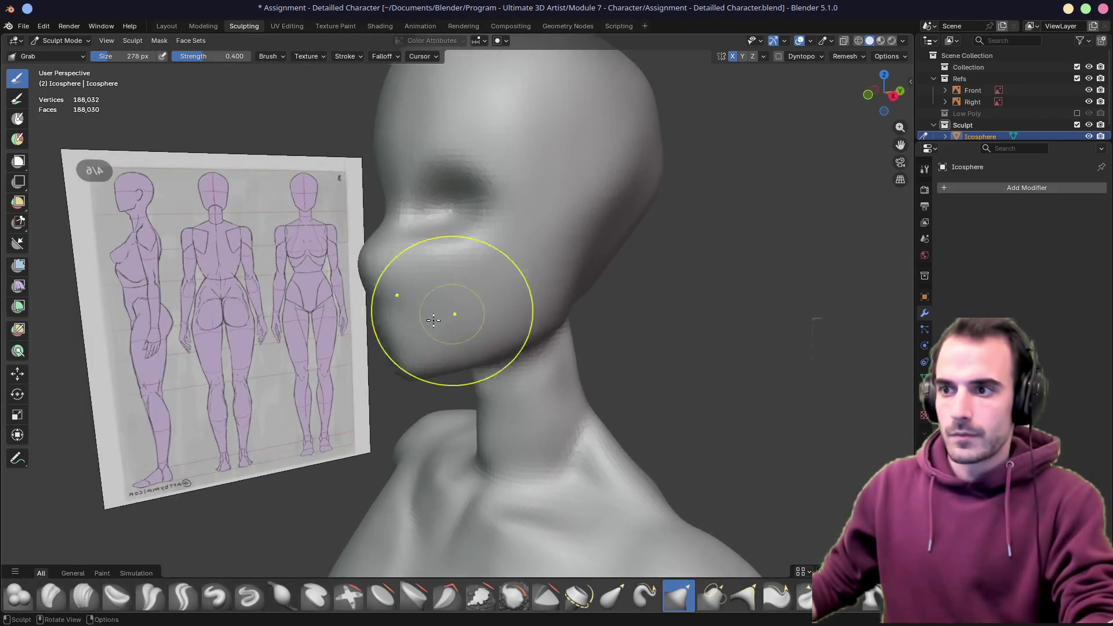
{"action": "mouse_move", "coordinate": [537, 314]}
{"action": "middle_mouse_down"}
{"action": "mouse_move", "coordinate": [511, 277]}
{"action": "mouse_move", "coordinate": [561, 263]}
{"action": "mouse_move", "coordinate": [522, 323]}
{"action": "mouse_move", "coordinate": [438, 320]}
{"action": "middle_mouse_up"}
{"action": "scroll", "coordinate": [505, 307], "scroll_direction": "up", "scroll_amount": 3}
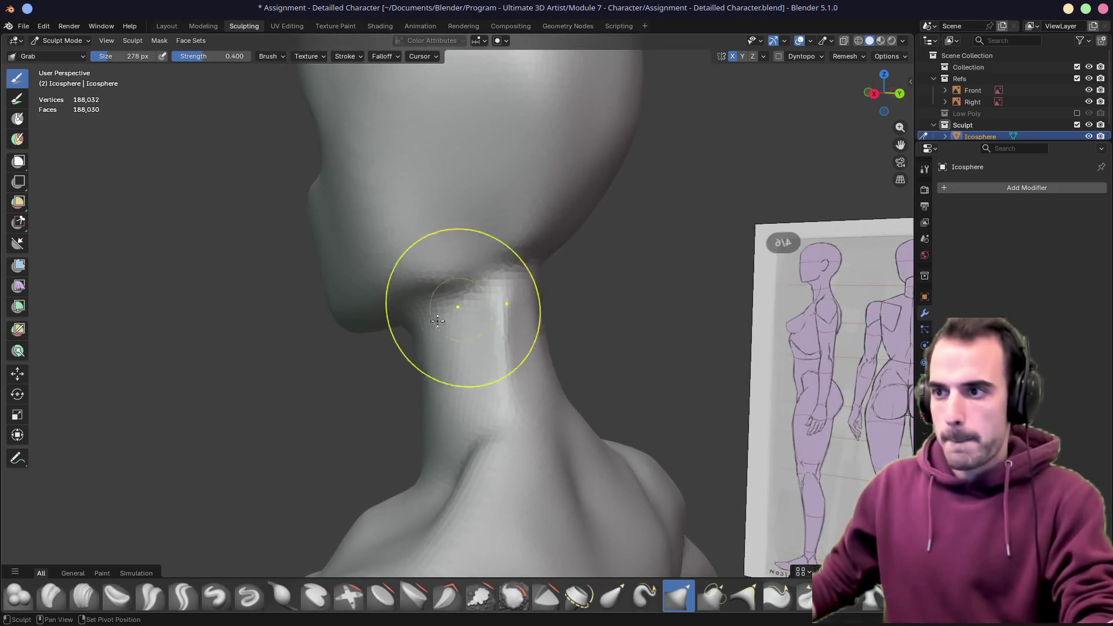
{"action": "mouse_move", "coordinate": [500, 276]}
{"action": "middle_mouse_down"}
{"action": "mouse_move", "coordinate": [552, 261]}
{"action": "mouse_move", "coordinate": [509, 284]}
{"action": "middle_mouse_up"}
{"action": "scroll", "coordinate": [493, 293], "scroll_direction": "down", "scroll_amount": 5}
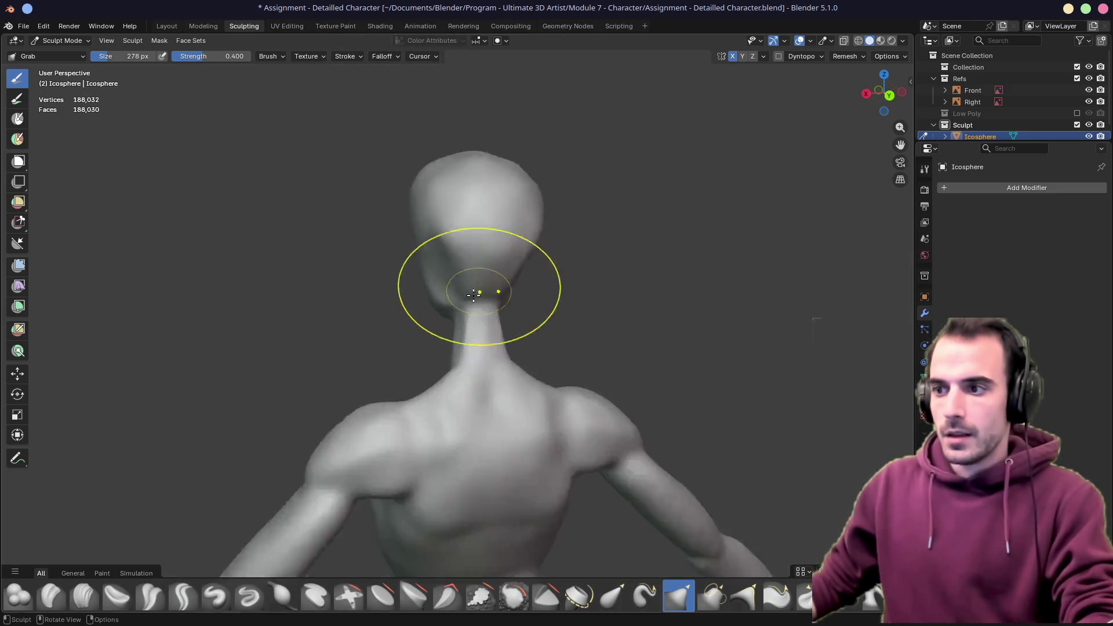
{"action": "scroll", "coordinate": [429, 371], "scroll_direction": "up", "scroll_amount": 4}
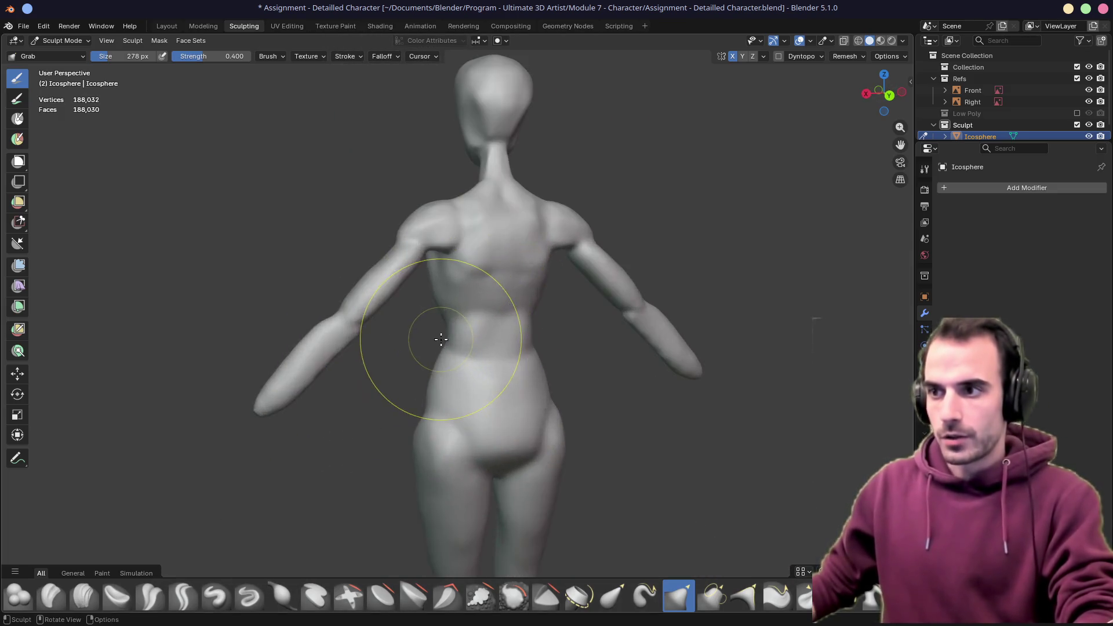
{"action": "scroll", "coordinate": [501, 256], "scroll_direction": "up", "scroll_amount": 5}
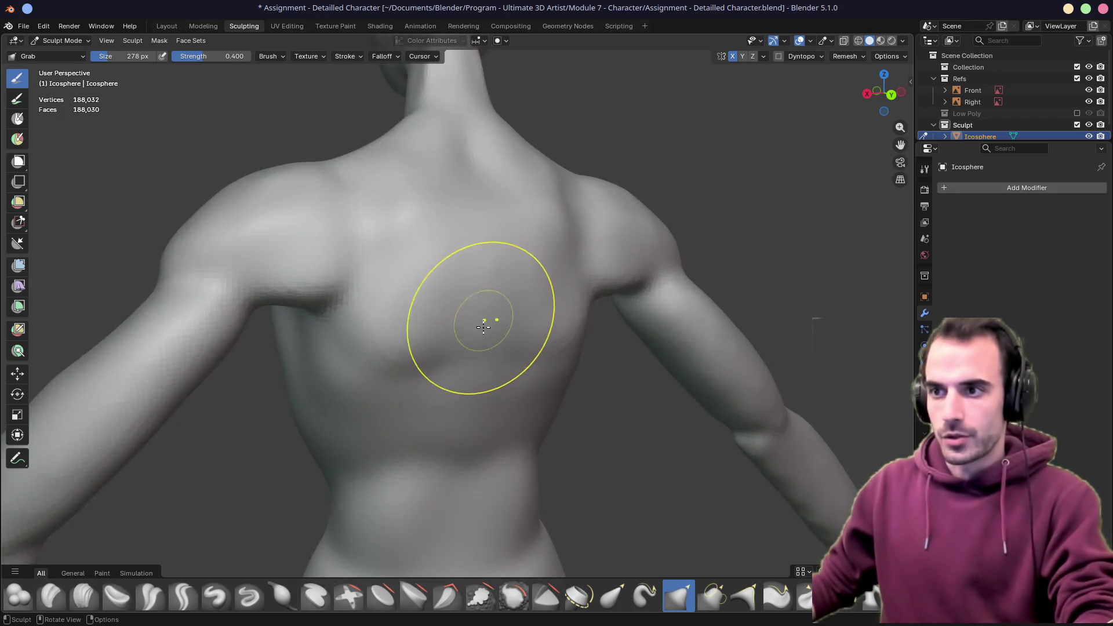
Orbit to a side view of the arm and set the brush radius to 426 px
{"action": "middle_click_drag", "start_coordinate": [324, 298], "coordinate": [452, 367]}
{"action": "scroll", "coordinate": [452, 368], "scroll_direction": "down", "scroll_amount": 4}
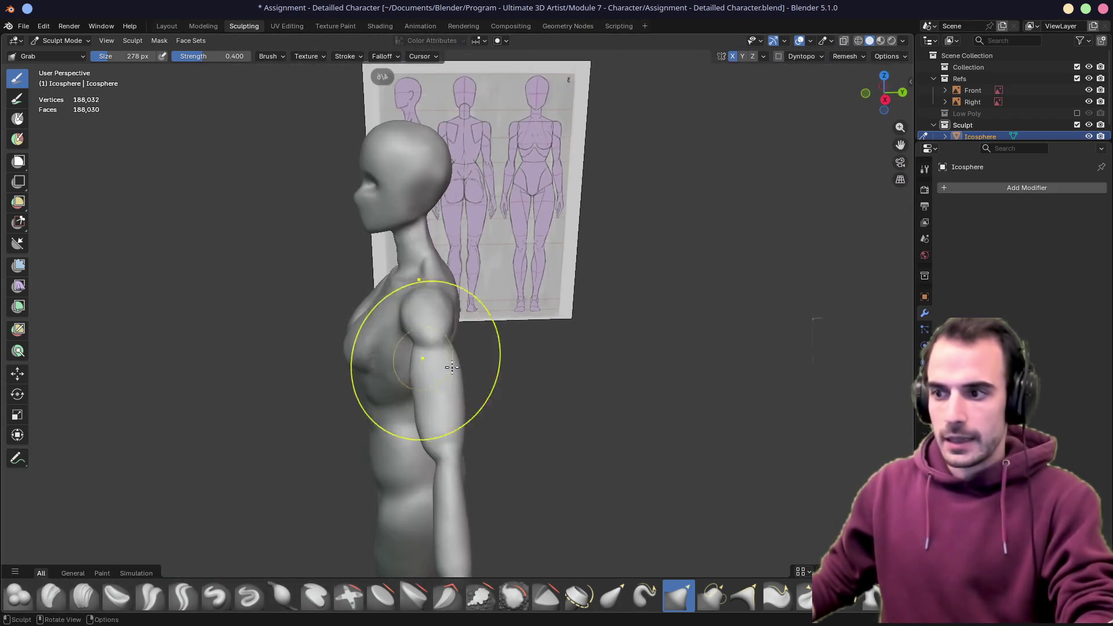
{"action": "mouse_move", "coordinate": [454, 454]}
{"action": "middle_mouse_down"}
{"action": "mouse_move", "coordinate": [447, 348]}
{"action": "mouse_move", "coordinate": [424, 382]}
{"action": "mouse_move", "coordinate": [440, 396]}
{"action": "middle_mouse_up"}
{"action": "scroll", "coordinate": [398, 361], "scroll_direction": "up", "scroll_amount": 5}
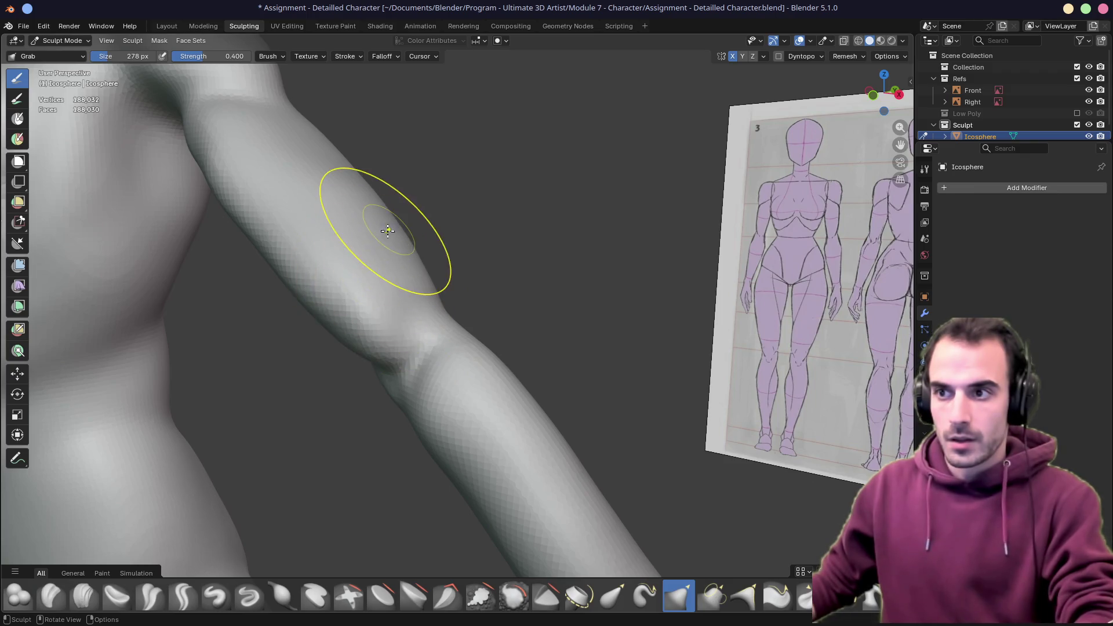
{"action": "middle_click_drag", "start_coordinate": [388, 231], "coordinate": [370, 186]}
{"action": "mouse_move", "coordinate": [381, 255]}
{"action": "middle_mouse_down"}
{"action": "mouse_move", "coordinate": [306, 269]}
{"action": "mouse_move", "coordinate": [396, 253]}
{"action": "middle_mouse_up"}
{"action": "mouse_move", "coordinate": [426, 363]}
{"action": "middle_mouse_down"}
{"action": "mouse_move", "coordinate": [368, 423]}
{"action": "mouse_move", "coordinate": [383, 431]}
{"action": "middle_mouse_up"}
{"action": "key", "text": "f"}
{"action": "left_click", "coordinate": [363, 407]}
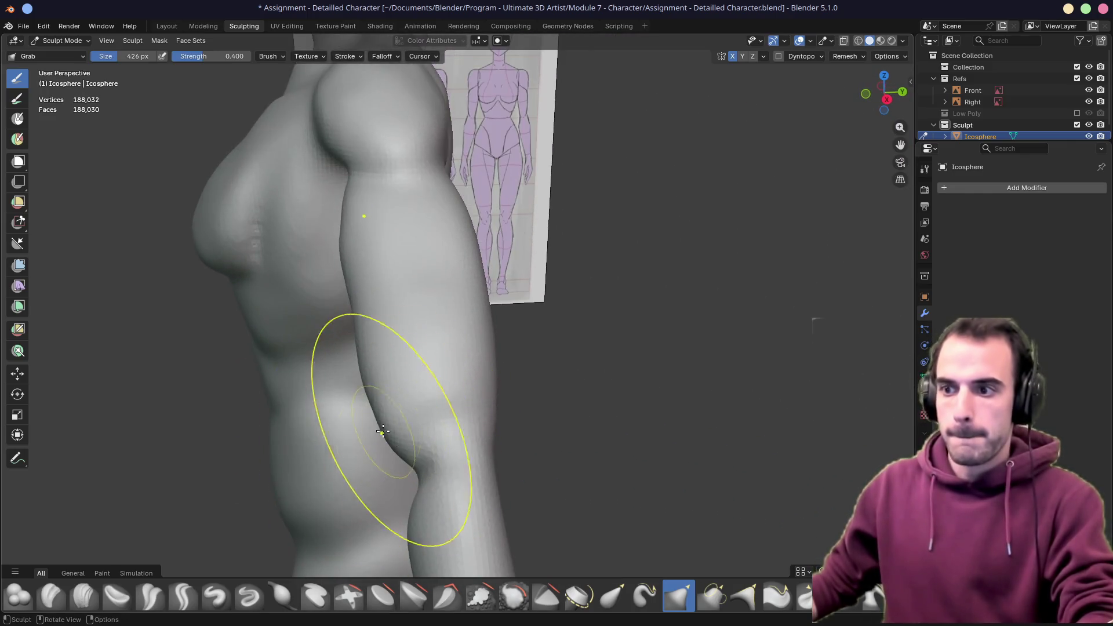
Save the file and reshape the chest surface with a Grab stroke
{"action": "mouse_move", "coordinate": [438, 373]}
{"action": "middle_mouse_down"}
{"action": "mouse_move", "coordinate": [341, 343]}
{"action": "mouse_move", "coordinate": [396, 352]}
{"action": "mouse_move", "coordinate": [392, 376]}
{"action": "mouse_move", "coordinate": [528, 360]}
{"action": "middle_mouse_up"}
{"action": "key", "text": "ctrl+s"}
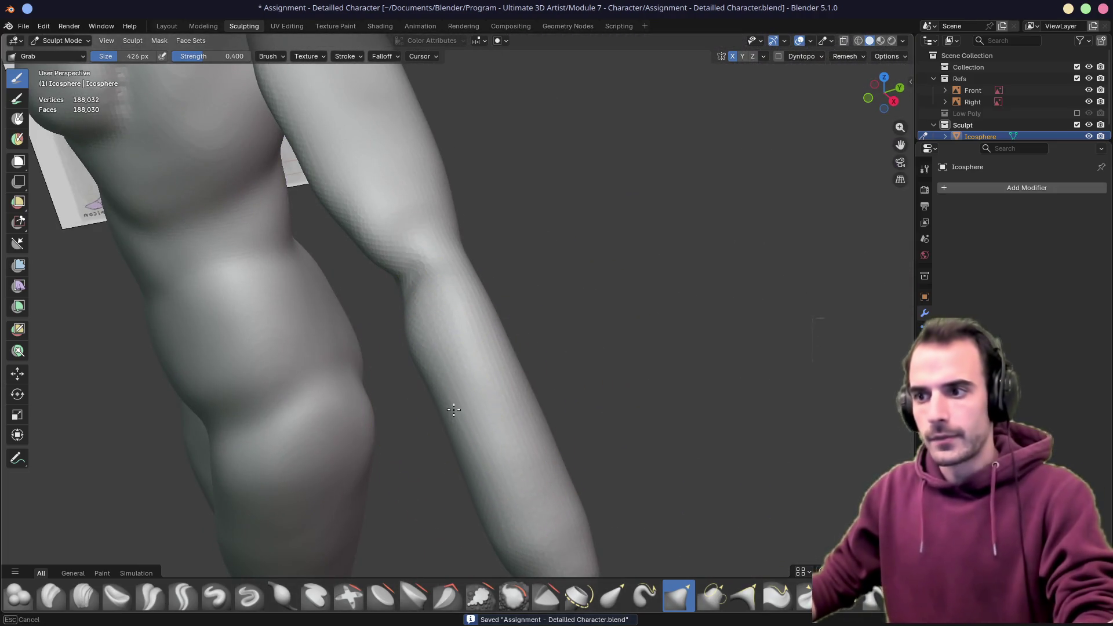
{"action": "mouse_move", "coordinate": [381, 274]}
{"action": "middle_mouse_down"}
{"action": "mouse_move", "coordinate": [398, 291]}
{"action": "mouse_move", "coordinate": [427, 288]}
{"action": "mouse_move", "coordinate": [255, 197]}
{"action": "mouse_move", "coordinate": [406, 291]}
{"action": "mouse_move", "coordinate": [289, 294]}
{"action": "middle_mouse_up"}
{"action": "left_click_drag", "start_coordinate": [248, 273], "coordinate": [249, 325]}
{"action": "mouse_move", "coordinate": [249, 325]}
{"action": "middle_mouse_down"}
{"action": "mouse_move", "coordinate": [355, 243]}
{"action": "mouse_move", "coordinate": [331, 259]}
{"action": "mouse_move", "coordinate": [338, 248]}
{"action": "mouse_move", "coordinate": [435, 241]}
{"action": "mouse_move", "coordinate": [443, 293]}
{"action": "mouse_move", "coordinate": [429, 206]}
{"action": "mouse_move", "coordinate": [440, 429]}
{"action": "mouse_move", "coordinate": [458, 464]}
{"action": "middle_mouse_up"}
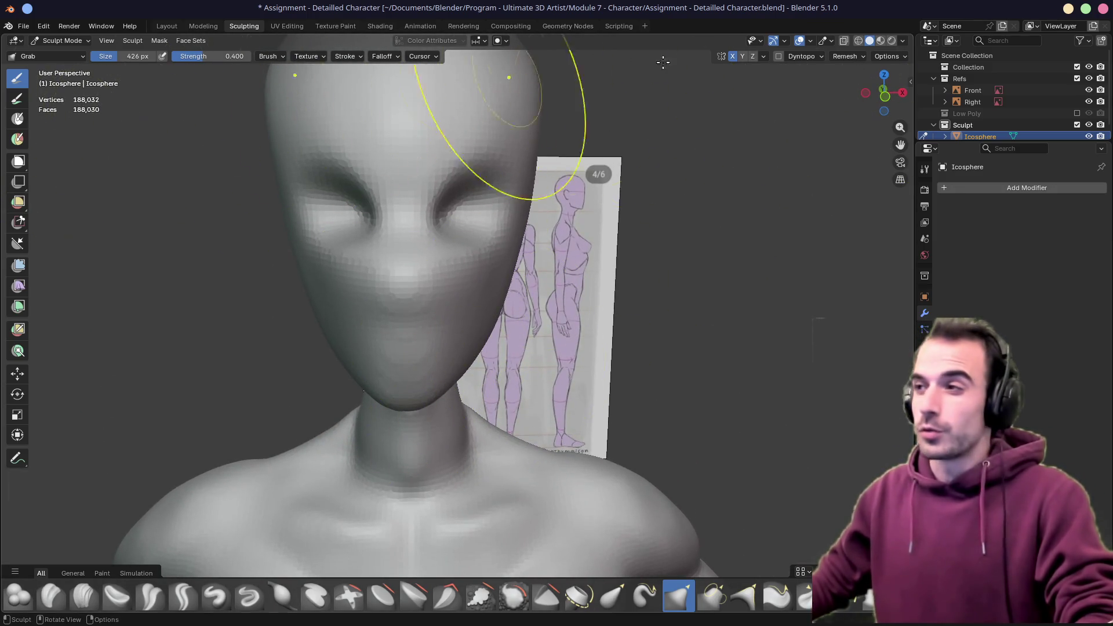
{"action": "left_click", "coordinate": [847, 56]}
Remesh the body with a 0.001 m voxel size and bring the head into view
{"action": "left_click", "coordinate": [870, 79]}
{"action": "type", "text": "0.001"}
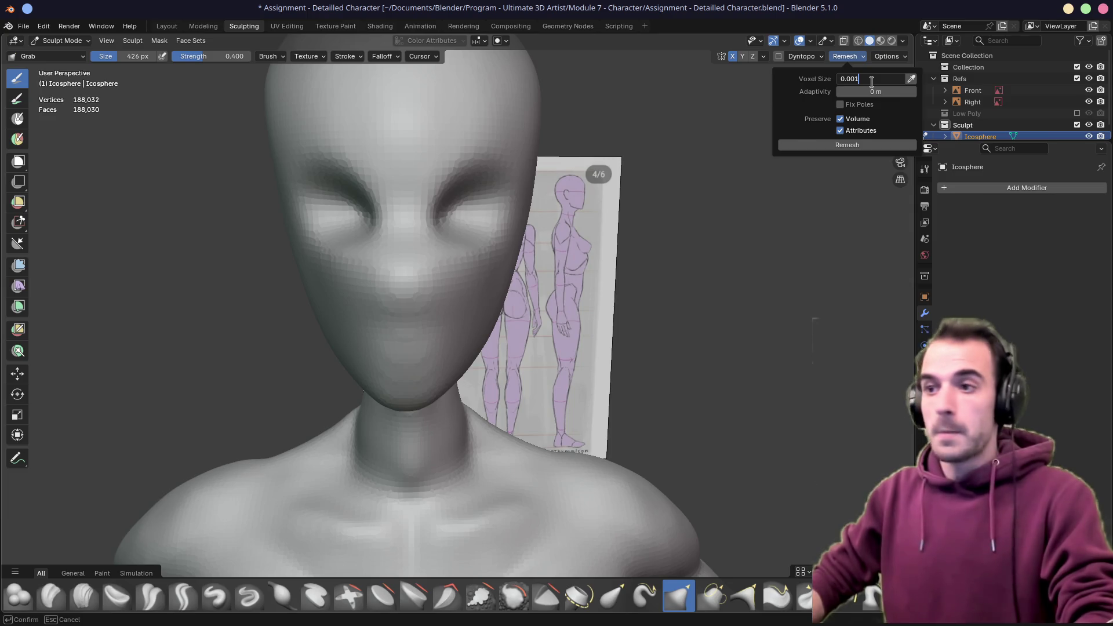
{"action": "key", "text": "Return"}
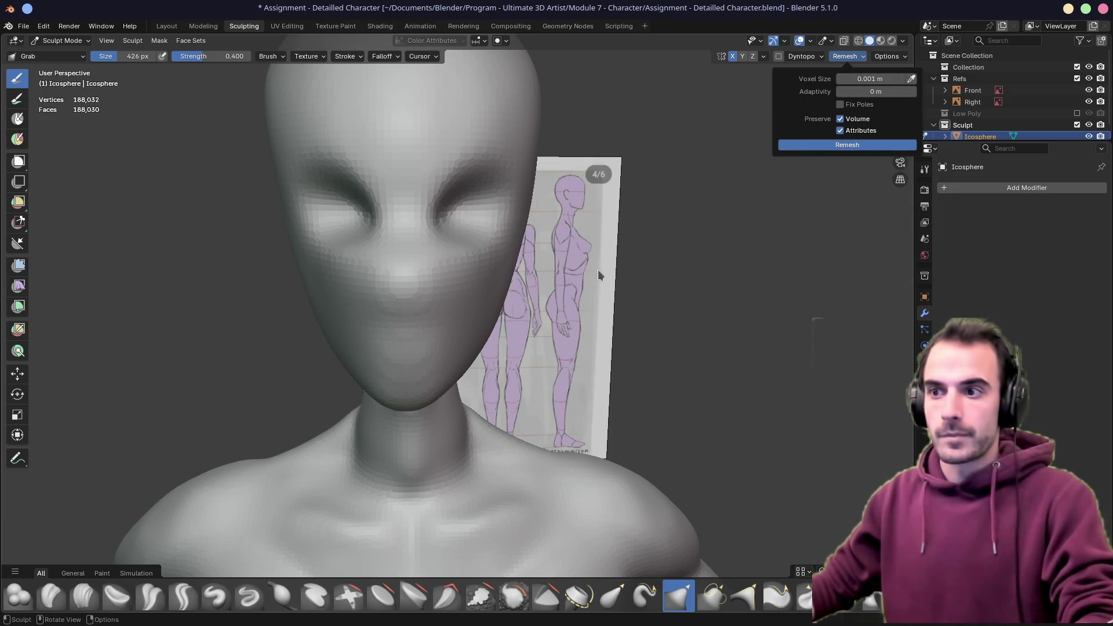
{"action": "mouse_move", "coordinate": [460, 321]}
{"action": "middle_mouse_down"}
{"action": "mouse_move", "coordinate": [421, 315]}
{"action": "mouse_move", "coordinate": [509, 219]}
{"action": "middle_mouse_up"}
{"action": "scroll", "coordinate": [423, 323], "scroll_direction": "up", "scroll_amount": 5}
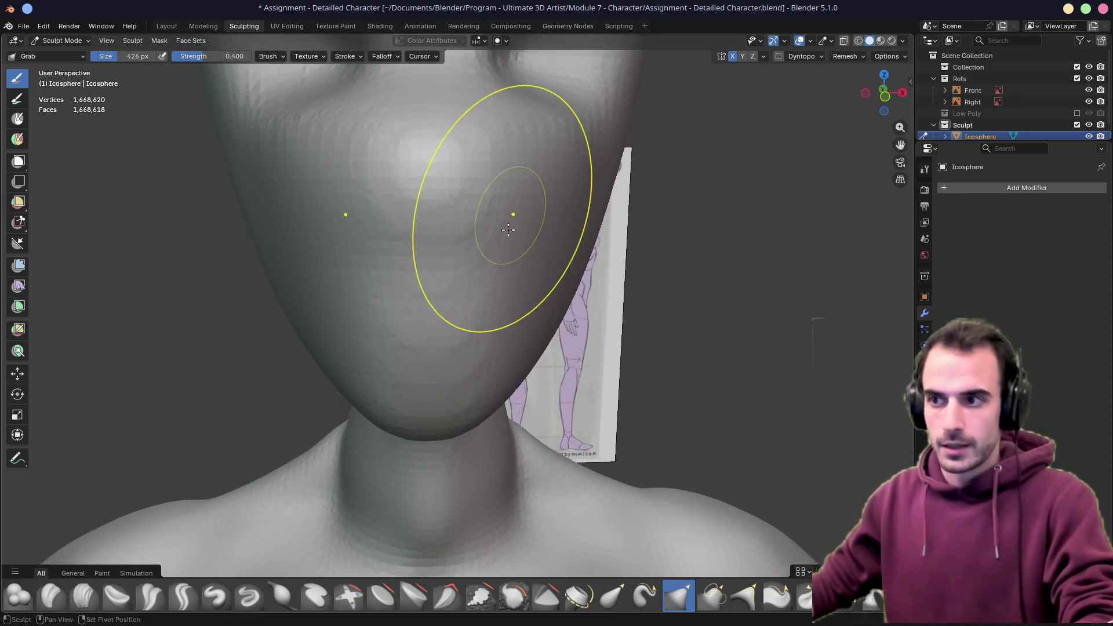
{"action": "mouse_move", "coordinate": [410, 141]}
{"action": "middle_mouse_down"}
{"action": "mouse_move", "coordinate": [433, 212]}
{"action": "mouse_move", "coordinate": [423, 162]}
{"action": "middle_mouse_up"}
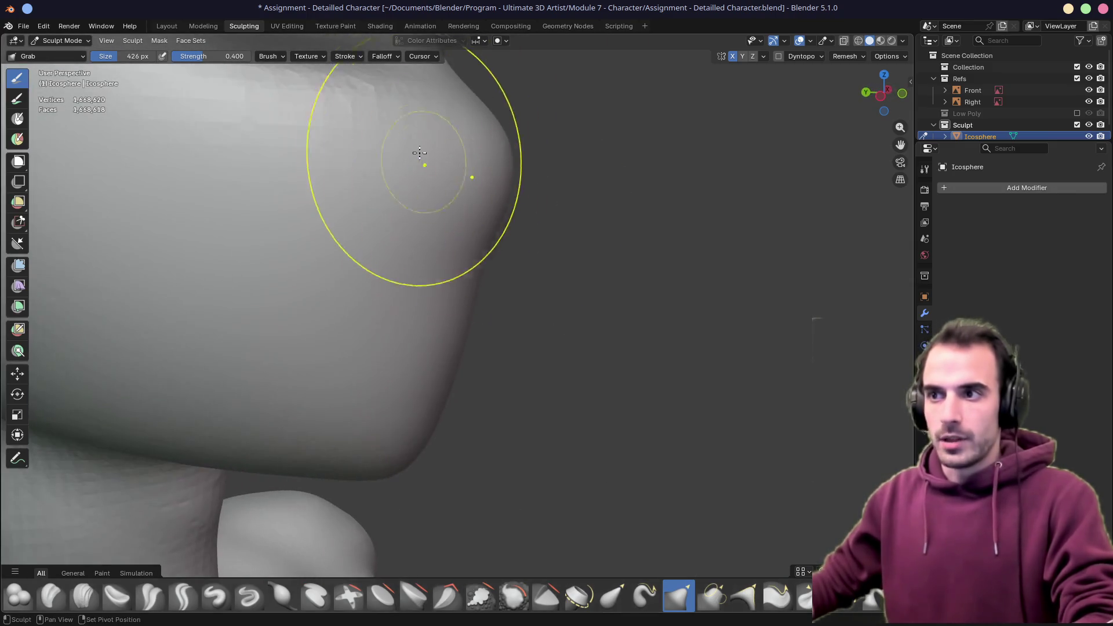
{"action": "middle_click_drag", "start_coordinate": [527, 311], "coordinate": [440, 292]}
Switch to right orthographic view, enlarge the brush, and try a jaw grab stroke, then cancel it
{"action": "key", "text": "KP_3"}
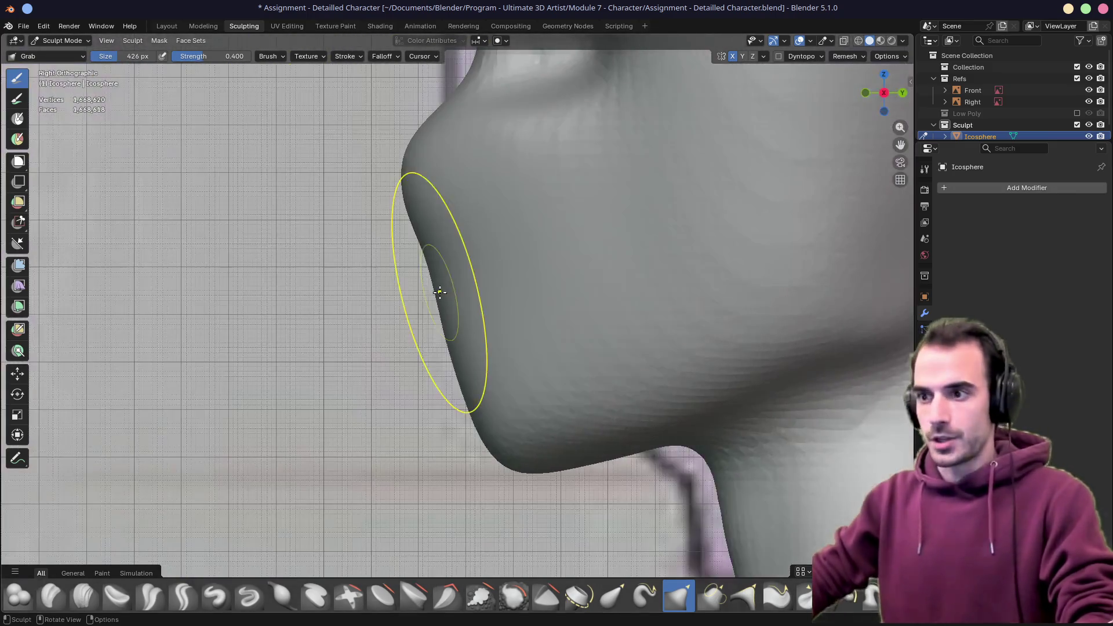
{"action": "scroll", "coordinate": [455, 294], "scroll_direction": "down", "scroll_amount": 7}
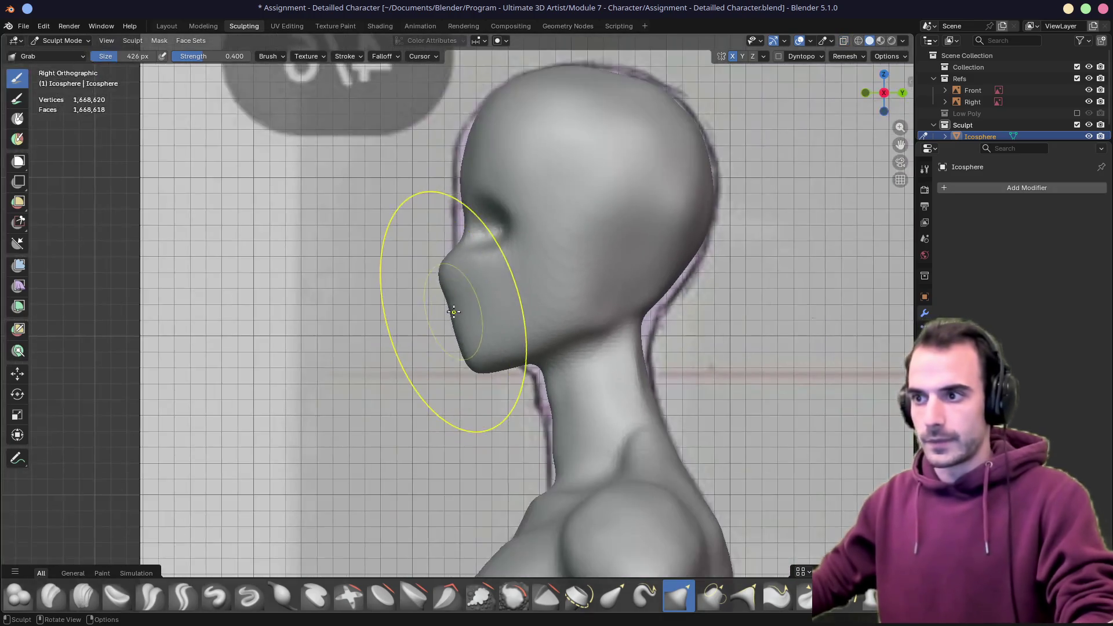
{"action": "scroll", "coordinate": [454, 323], "scroll_direction": "up", "scroll_amount": 8}
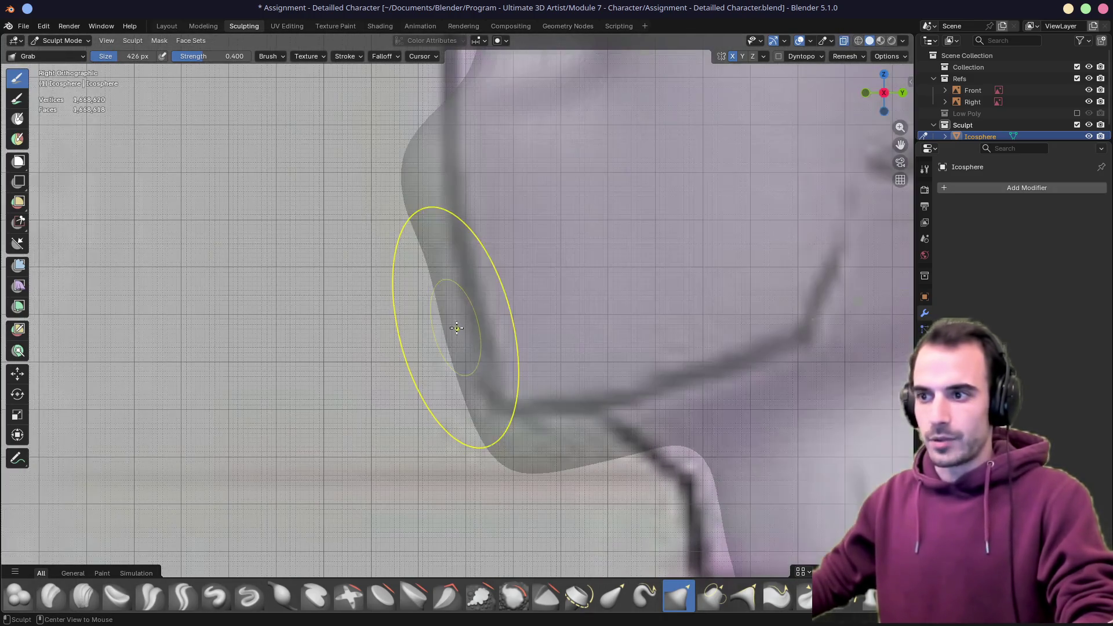
{"action": "middle_click_drag", "start_coordinate": [461, 333], "coordinate": [664, 337]}
{"action": "key", "text": "f"}
{"action": "left_click", "coordinate": [497, 353]}
{"action": "mouse_move", "coordinate": [454, 341]}
{"action": "left_mouse_down"}
{"action": "mouse_move", "coordinate": [444, 330]}
{"action": "mouse_move", "coordinate": [435, 341]}
{"action": "mouse_move", "coordinate": [479, 243]}
{"action": "left_mouse_up"}
{"action": "key", "text": "Escape"}
Pull the jaw contour to the left and set the brush size to 492 px
{"action": "mouse_move", "coordinate": [530, 201]}
{"action": "middle_mouse_down"}
{"action": "mouse_move", "coordinate": [444, 182]}
{"action": "mouse_move", "coordinate": [400, 232]}
{"action": "mouse_move", "coordinate": [371, 246]}
{"action": "middle_mouse_up"}
{"action": "left_click_drag", "start_coordinate": [377, 245], "coordinate": [419, 248]}
{"action": "key", "text": "f"}
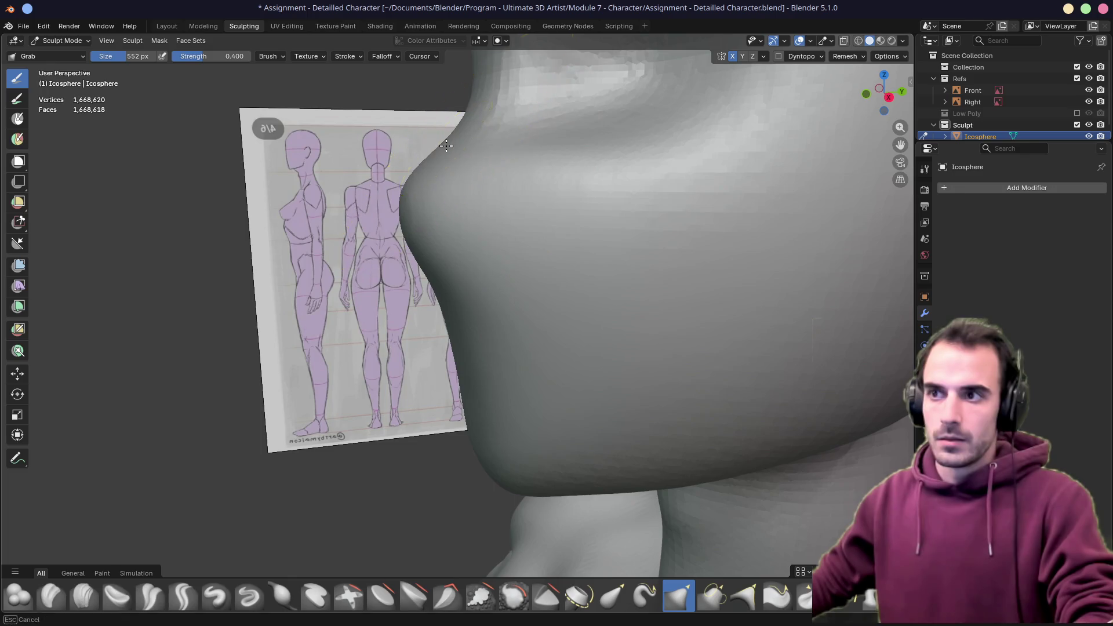
{"action": "left_click", "coordinate": [452, 148]}
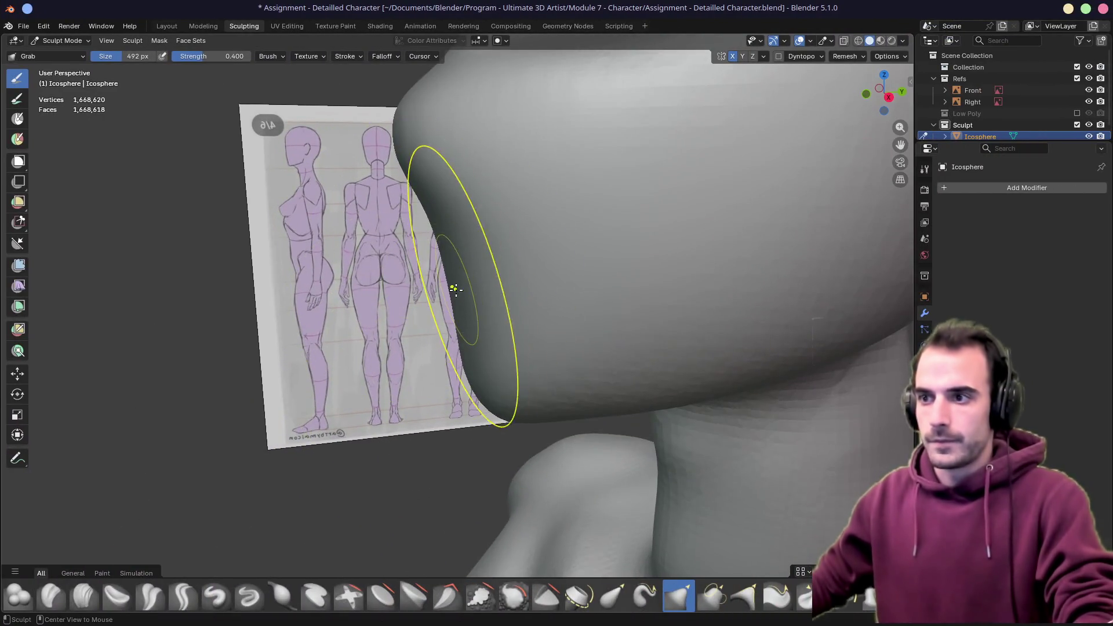
{"action": "mouse_move", "coordinate": [455, 290]}
{"action": "middle_mouse_down"}
{"action": "mouse_move", "coordinate": [464, 336]}
{"action": "mouse_move", "coordinate": [509, 313]}
{"action": "mouse_move", "coordinate": [423, 435]}
{"action": "middle_mouse_up"}
Switch to the Crease Sharp brush at 102 px, trying and undoing a short mouth crease
{"action": "left_click", "coordinate": [249, 598]}
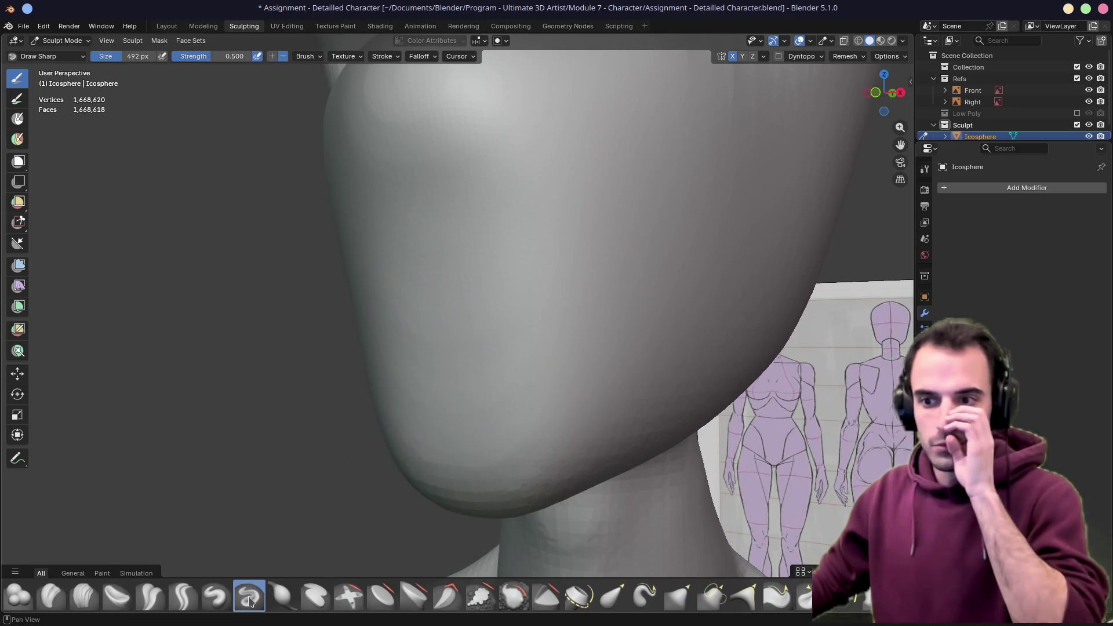
{"action": "left_click", "coordinate": [193, 601]}
{"action": "key", "text": "f"}
{"action": "left_click", "coordinate": [326, 364]}
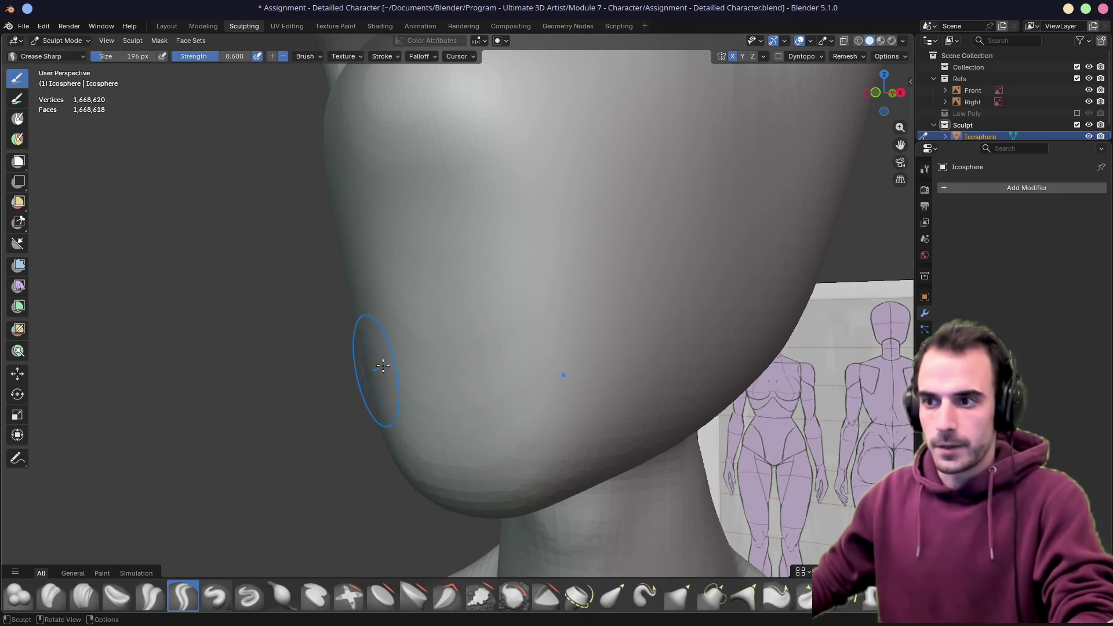
{"action": "key", "text": "f"}
{"action": "left_click", "coordinate": [415, 329]}
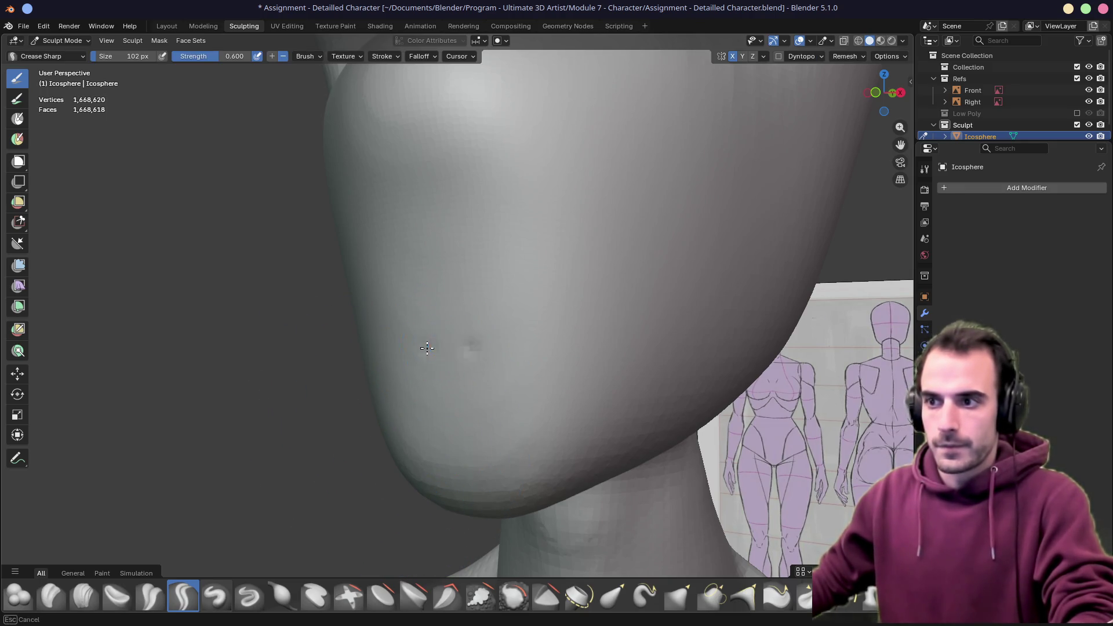
{"action": "left_click_drag", "start_coordinate": [427, 348], "coordinate": [469, 353]}
{"action": "key", "text": "ctrl+z"}
Set brush strength to 0.355 and carve a long horizontal mouth crease, then deepen and smooth it
{"action": "key", "text": "shift+f"}
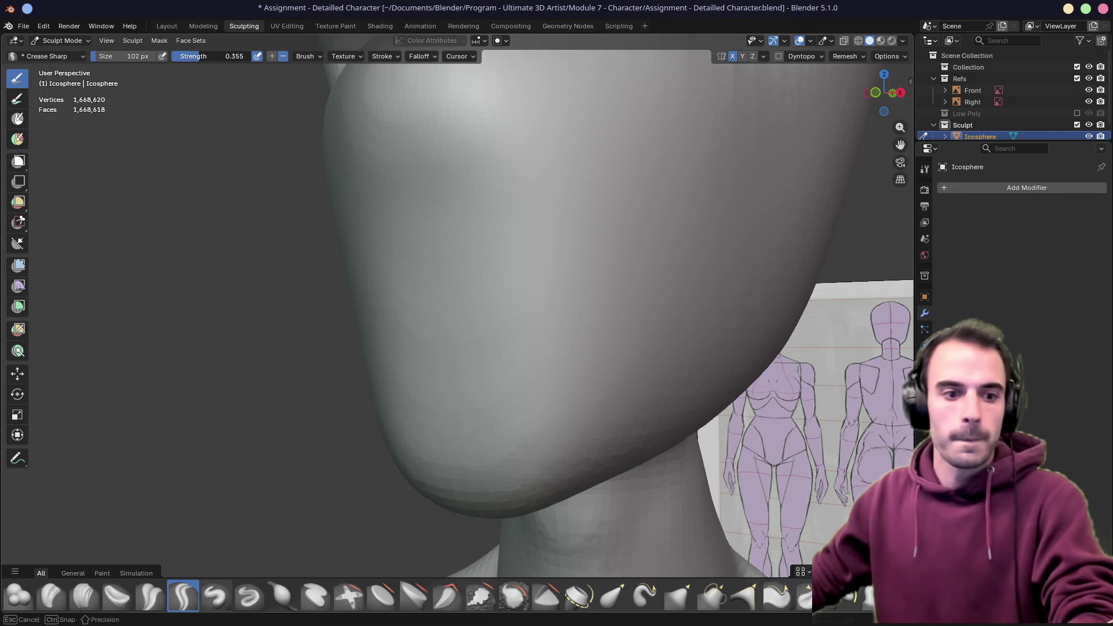
{"action": "left_click", "coordinate": [380, 245]}
{"action": "left_click_drag", "start_coordinate": [403, 355], "coordinate": [511, 364]}
{"action": "mouse_move", "coordinate": [423, 349]}
{"action": "middle_mouse_down"}
{"action": "mouse_move", "coordinate": [581, 333]}
{"action": "mouse_move", "coordinate": [438, 331]}
{"action": "mouse_move", "coordinate": [282, 487]}
{"action": "middle_mouse_up"}
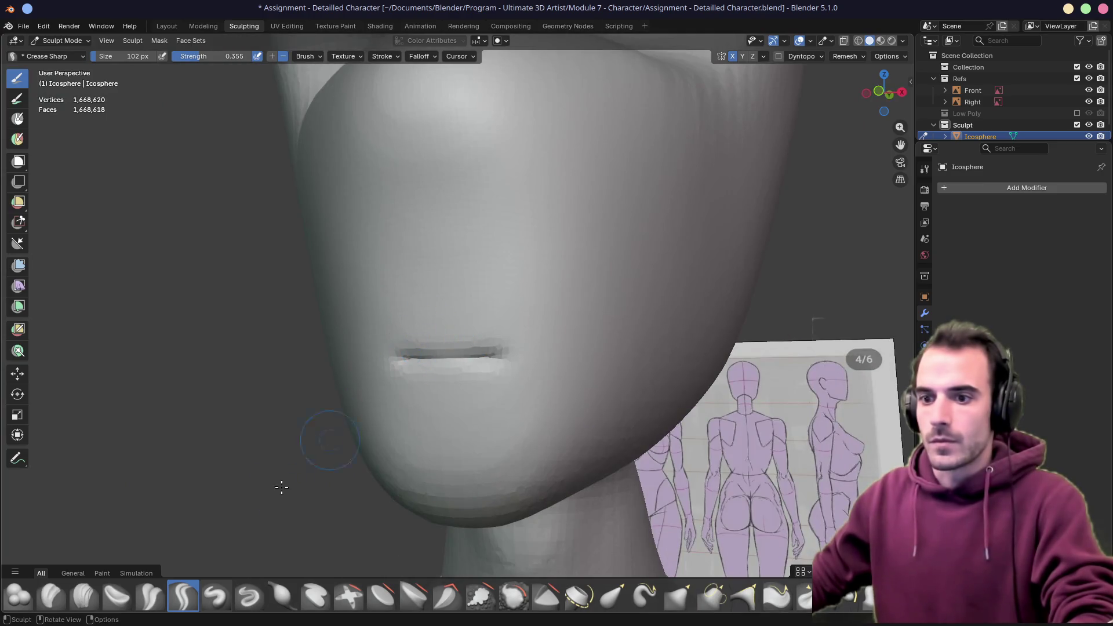
{"action": "left_click_drag", "start_coordinate": [405, 335], "coordinate": [528, 348], "text": "ctrl"}
{"action": "mouse_move", "coordinate": [446, 362]}
{"action": "left_mouse_down", "text": "shift"}
{"action": "mouse_move", "coordinate": [510, 367]}
{"action": "mouse_move", "coordinate": [422, 361]}
{"action": "mouse_move", "coordinate": [339, 378]}
{"action": "left_mouse_up", "text": "shift"}
{"action": "middle_click_drag", "start_coordinate": [492, 372], "coordinate": [550, 379]}
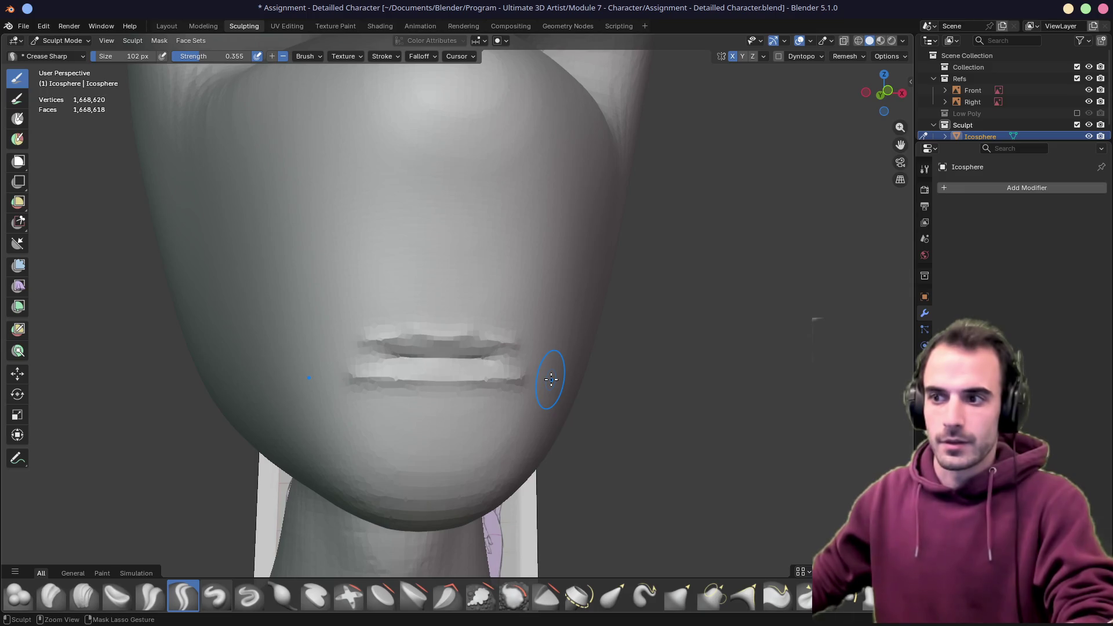
{"action": "middle_click_drag", "start_coordinate": [550, 377], "coordinate": [463, 392]}
{"action": "left_click_drag", "start_coordinate": [486, 383], "coordinate": [431, 386], "text": "ctrl"}
{"action": "mouse_move", "coordinate": [494, 397]}
{"action": "middle_mouse_down"}
{"action": "mouse_move", "coordinate": [458, 383]}
{"action": "mouse_move", "coordinate": [627, 387]}
{"action": "middle_mouse_up"}
Enlarge the brush to 392 px, review the head from the front, then shrink it to 186 px
{"action": "key", "text": "f"}
{"action": "left_click", "coordinate": [481, 385]}
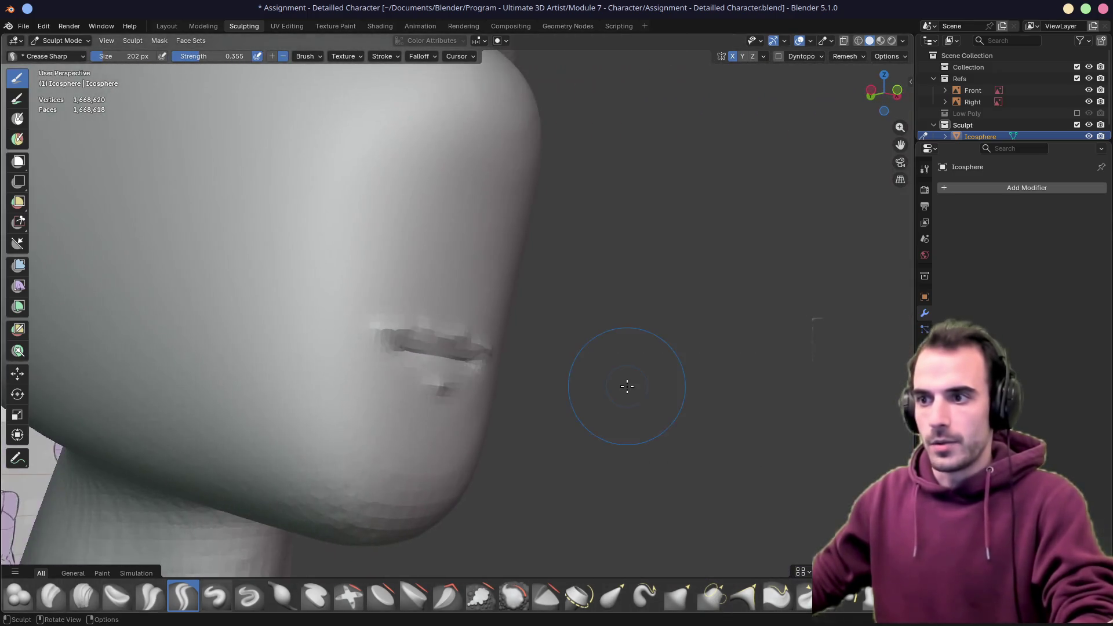
{"action": "key", "text": "f"}
{"action": "left_click", "coordinate": [557, 402]}
{"action": "middle_click_drag", "start_coordinate": [566, 402], "coordinate": [450, 366]}
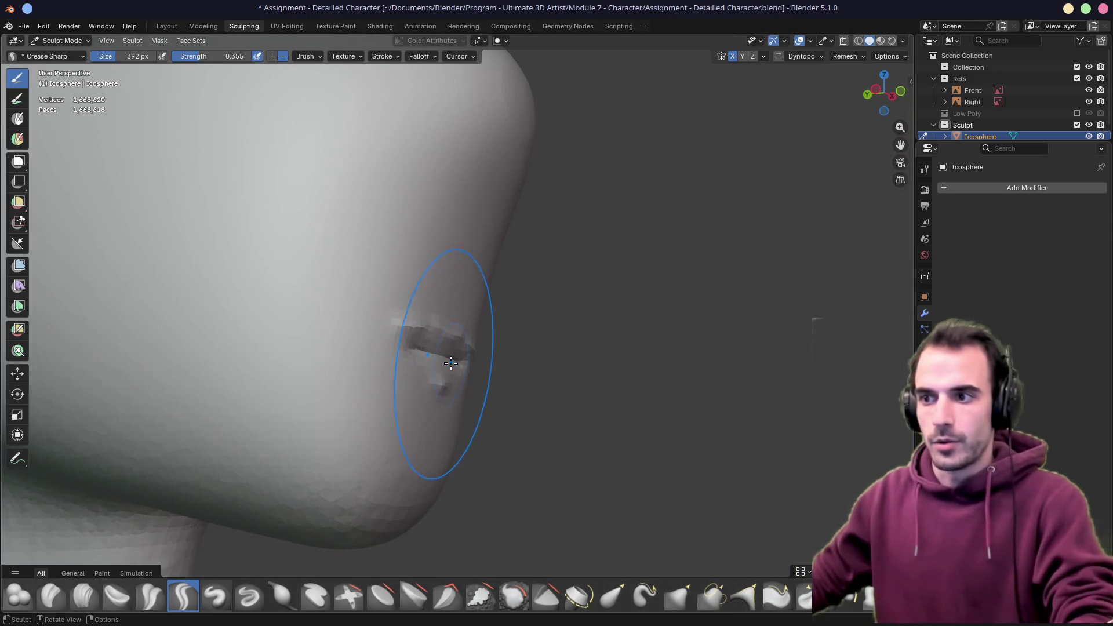
{"action": "key", "text": "h"}
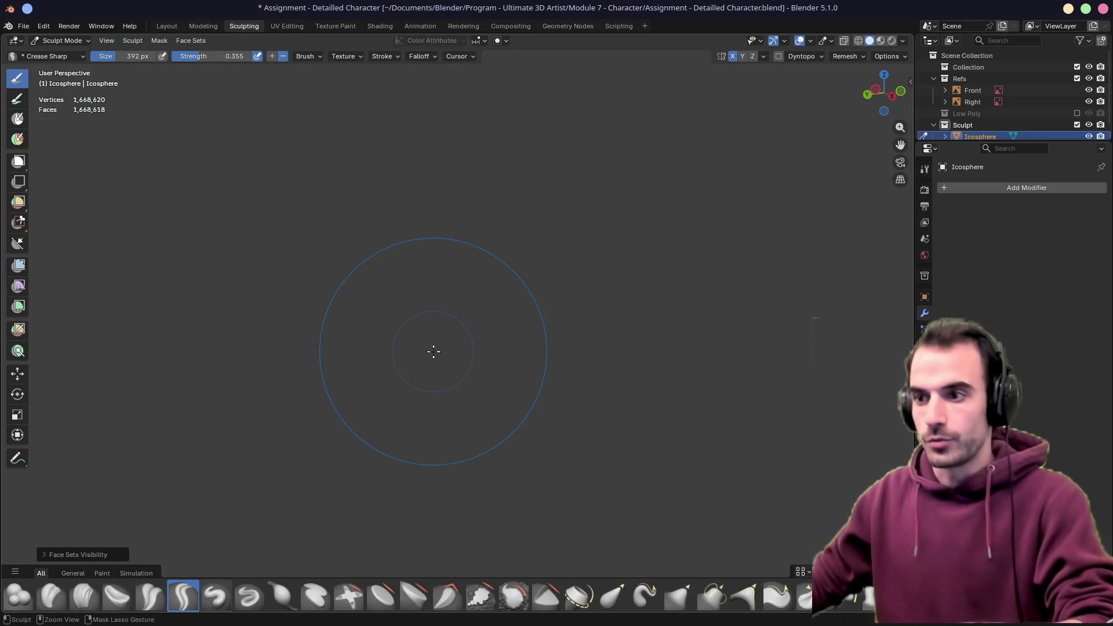
{"action": "key", "text": "ctrl+z"}
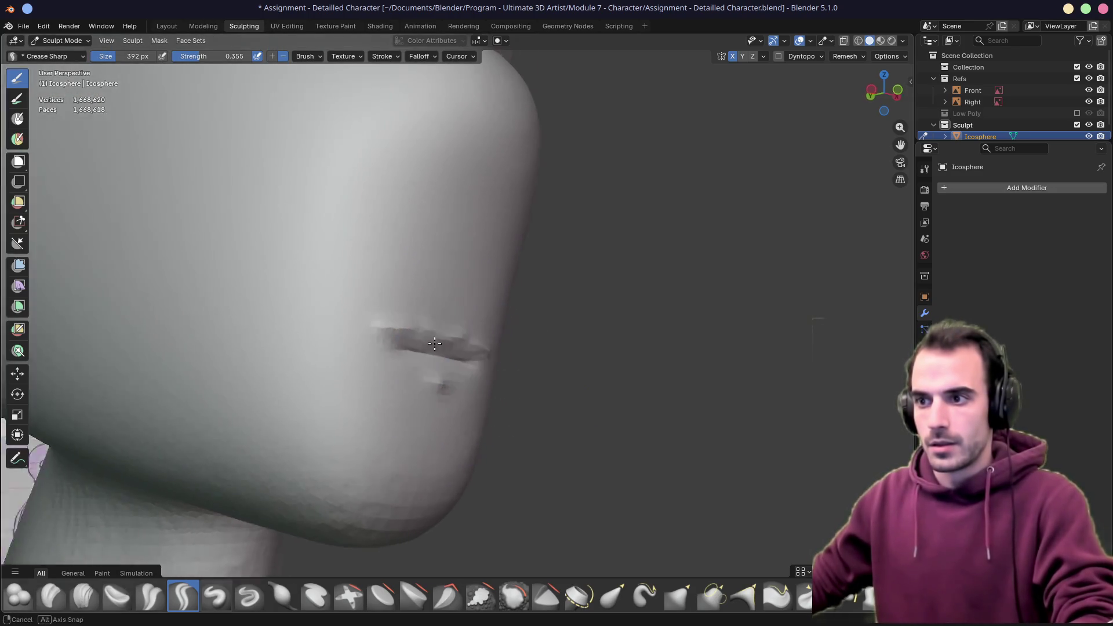
{"action": "middle_click_drag", "start_coordinate": [434, 344], "coordinate": [372, 348]}
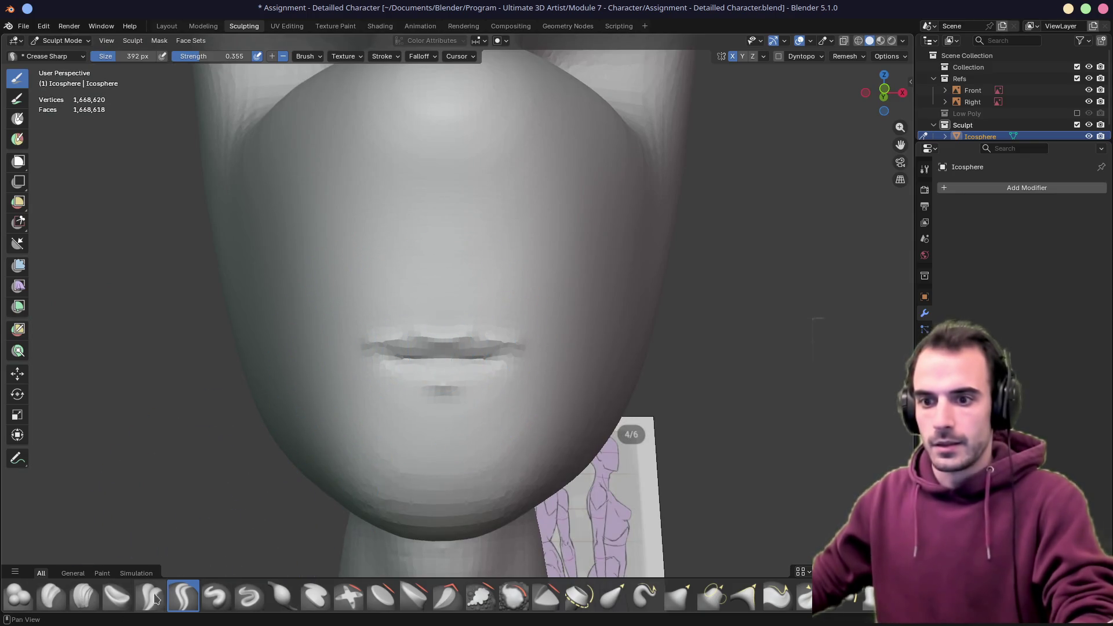
{"action": "middle_click_drag", "start_coordinate": [336, 456], "coordinate": [373, 403]}
{"action": "left_click_drag", "start_coordinate": [377, 348], "coordinate": [423, 347]}
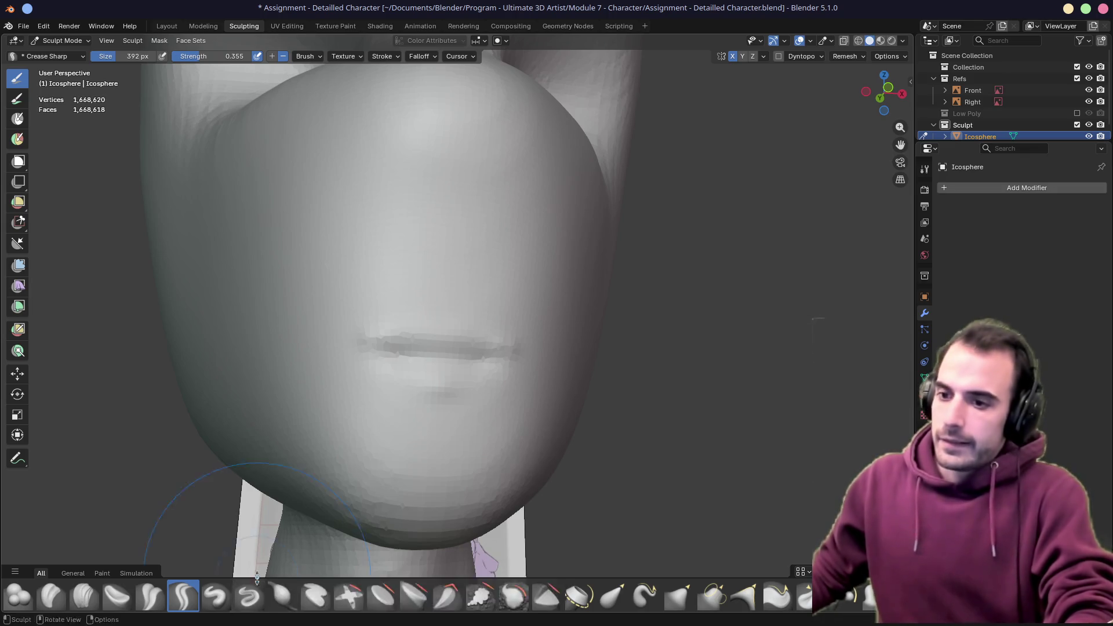
{"action": "key", "text": "f"}
{"action": "left_click", "coordinate": [392, 356]}
Deepen and extend the mouth line rightward, softening its sharp edge
{"action": "mouse_move", "coordinate": [392, 357]}
{"action": "left_mouse_down"}
{"action": "mouse_move", "coordinate": [377, 363]}
{"action": "mouse_move", "coordinate": [405, 348]}
{"action": "mouse_move", "coordinate": [518, 366]}
{"action": "left_mouse_up"}
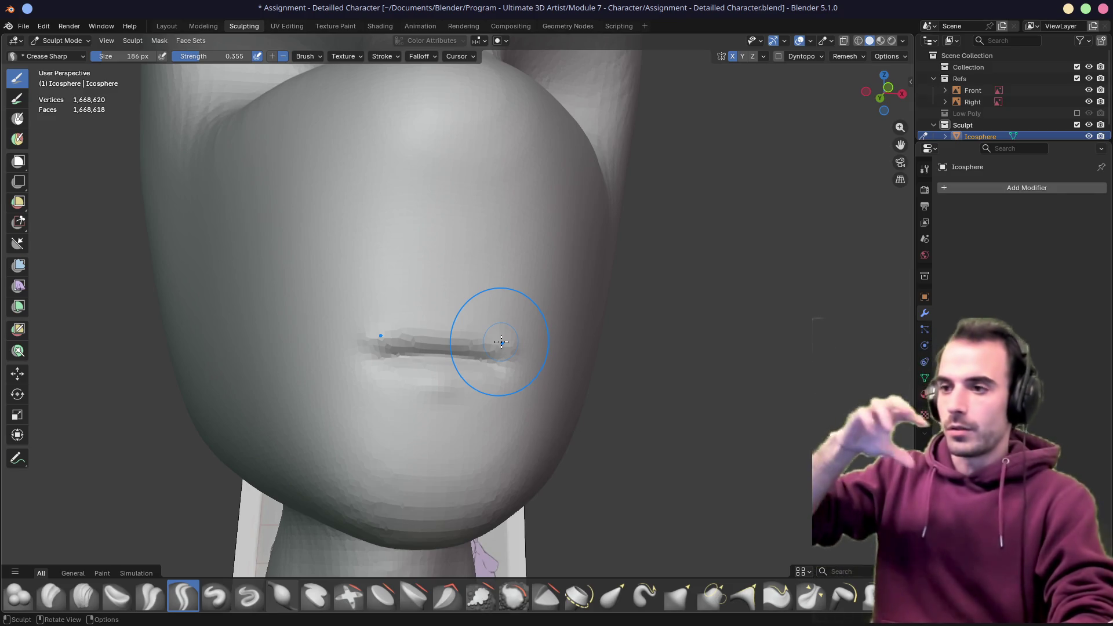
{"action": "mouse_move", "coordinate": [502, 342]}
{"action": "left_mouse_down", "text": "shift"}
{"action": "mouse_move", "coordinate": [356, 361]}
{"action": "mouse_move", "coordinate": [468, 356]}
{"action": "mouse_move", "coordinate": [485, 373]}
{"action": "mouse_move", "coordinate": [370, 362]}
{"action": "mouse_move", "coordinate": [489, 360]}
{"action": "mouse_move", "coordinate": [417, 341]}
{"action": "mouse_move", "coordinate": [348, 356]}
{"action": "mouse_move", "coordinate": [543, 369]}
{"action": "left_mouse_up", "text": "shift"}
{"action": "middle_click_drag", "start_coordinate": [542, 369], "coordinate": [472, 373]}
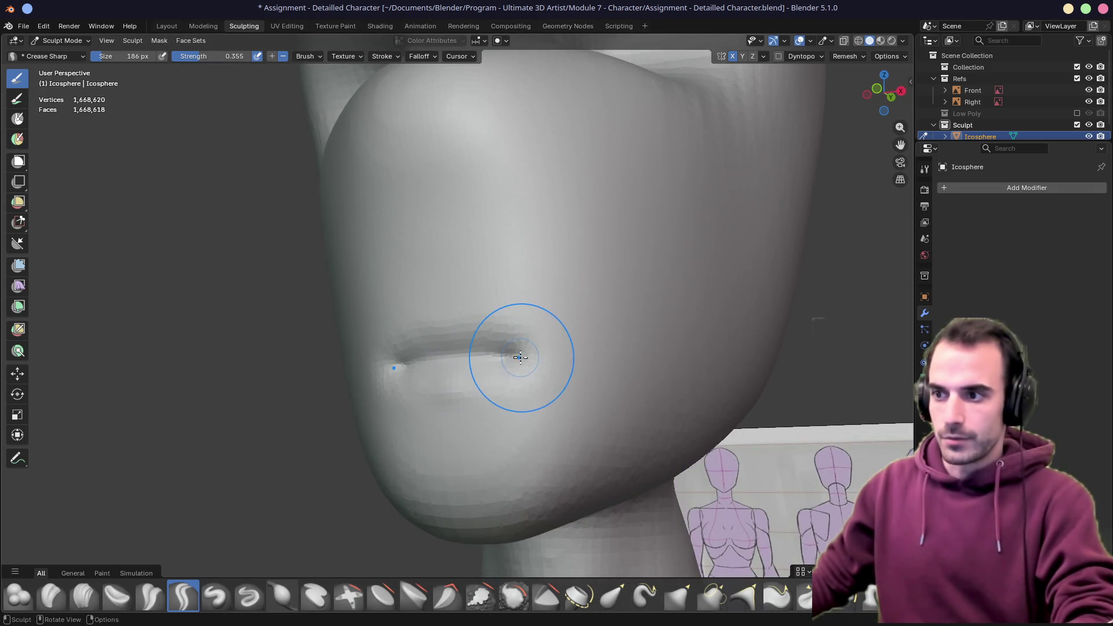
{"action": "middle_click_drag", "start_coordinate": [400, 363], "coordinate": [400, 364]}
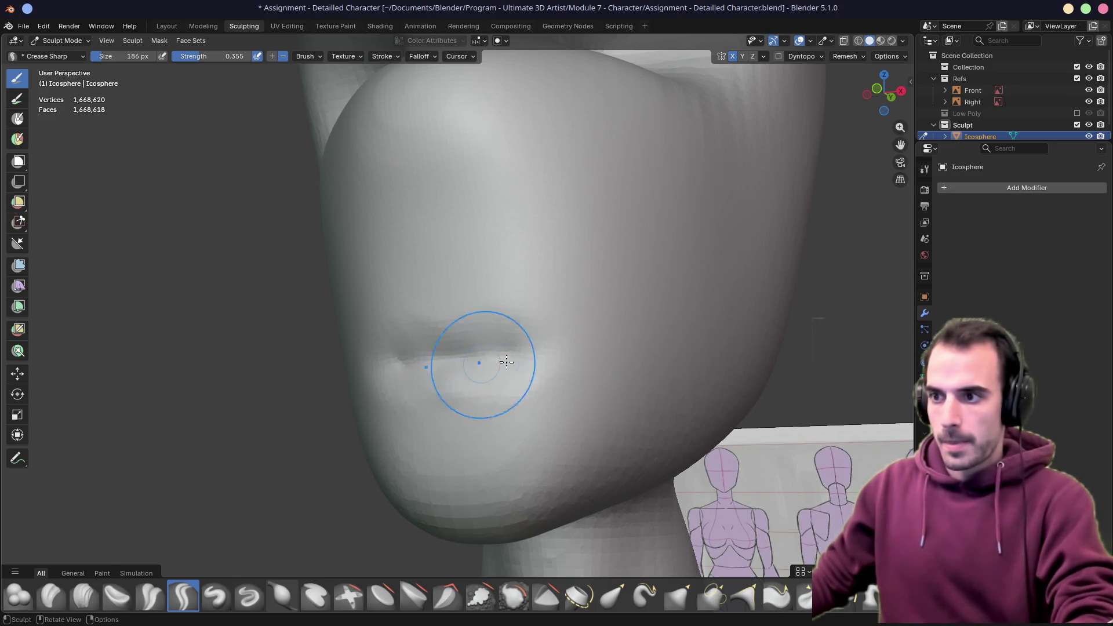
{"action": "middle_click_drag", "start_coordinate": [506, 361], "coordinate": [439, 364]}
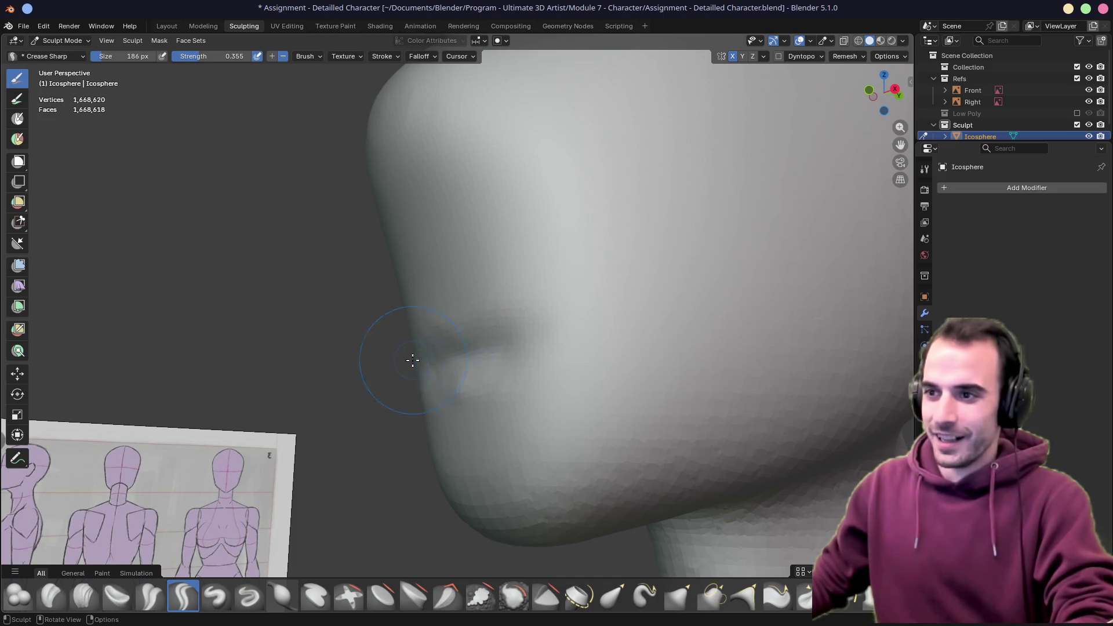
{"action": "middle_click_drag", "start_coordinate": [413, 361], "coordinate": [499, 356]}
{"action": "mouse_move", "coordinate": [429, 358]}
{"action": "middle_mouse_down"}
{"action": "mouse_move", "coordinate": [509, 360]}
{"action": "mouse_move", "coordinate": [402, 368]}
{"action": "middle_mouse_up"}
Carve grooves across the upper lip and along the lower lip
{"action": "left_click_drag", "start_coordinate": [423, 323], "coordinate": [479, 320]}
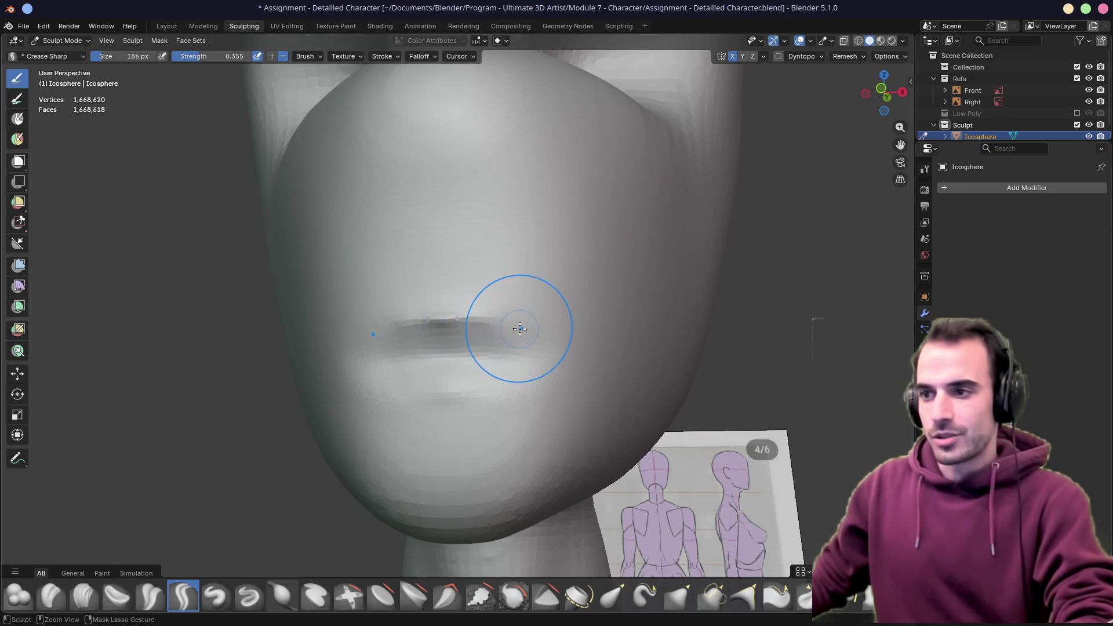
{"action": "left_click_drag", "start_coordinate": [363, 341], "coordinate": [539, 334]}
{"action": "left_click_drag", "start_coordinate": [377, 399], "coordinate": [525, 398]}
{"action": "middle_click_drag", "start_coordinate": [548, 396], "coordinate": [469, 390]}
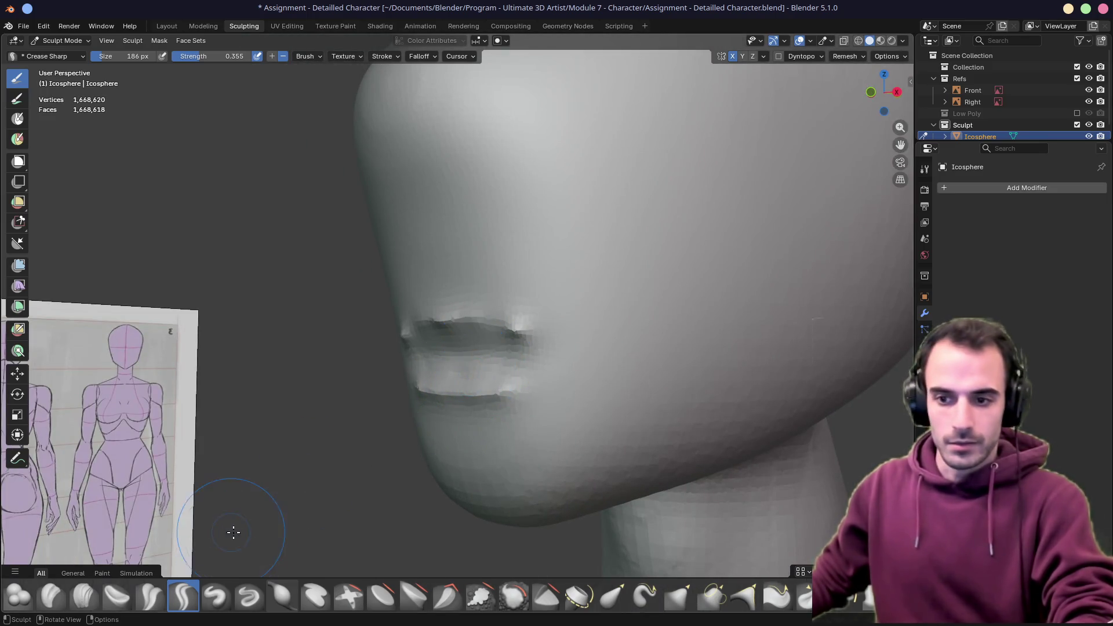
{"action": "left_click", "coordinate": [216, 596]}
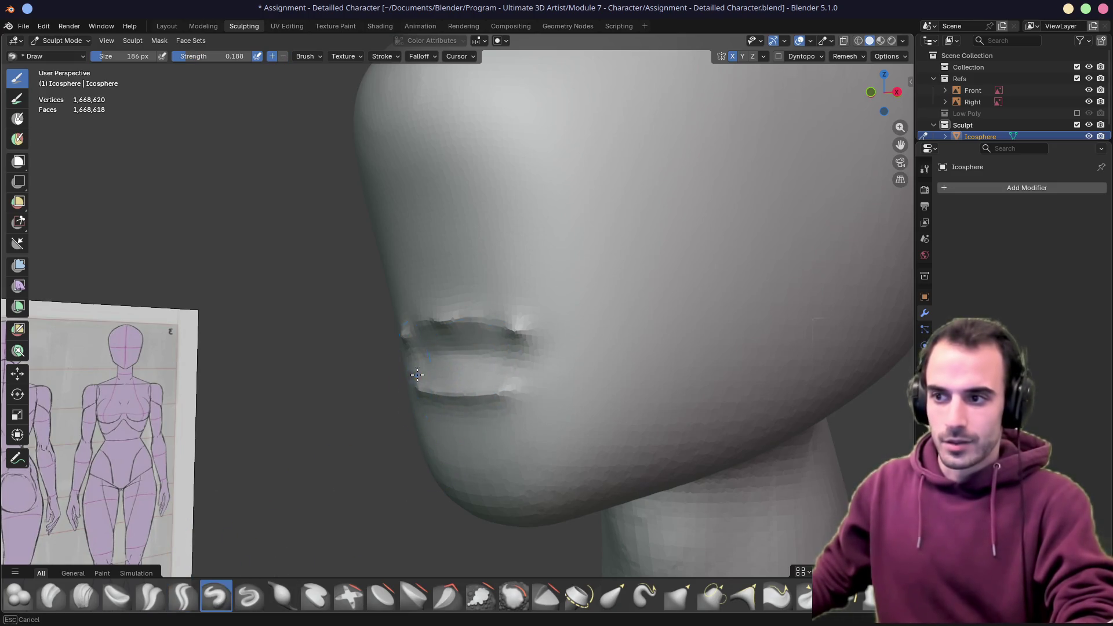
Build up the upper lip with a 100 px Draw brush, then set 108 px and strength 0.217
{"action": "middle_click_drag", "start_coordinate": [442, 369], "coordinate": [559, 372]}
{"action": "key", "text": "f"}
{"action": "left_click", "coordinate": [472, 348]}
{"action": "key", "text": "f"}
{"action": "left_click", "coordinate": [422, 312]}
{"action": "left_click_drag", "start_coordinate": [426, 313], "coordinate": [478, 333]}
{"action": "middle_click_drag", "start_coordinate": [478, 340], "coordinate": [430, 367]}
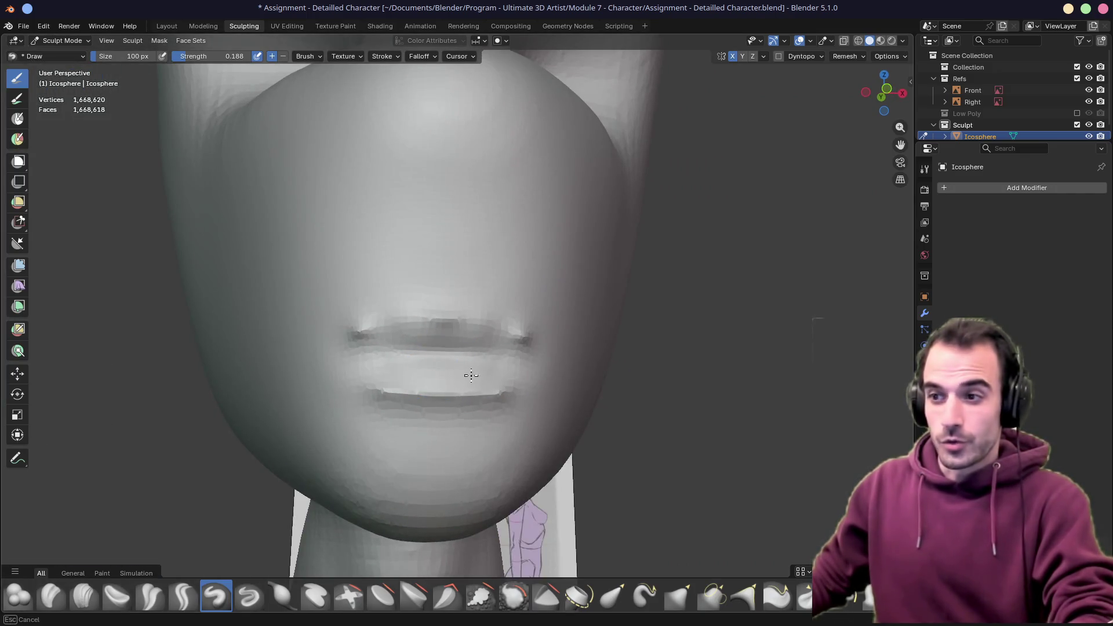
{"action": "middle_click_drag", "start_coordinate": [529, 370], "coordinate": [473, 379]}
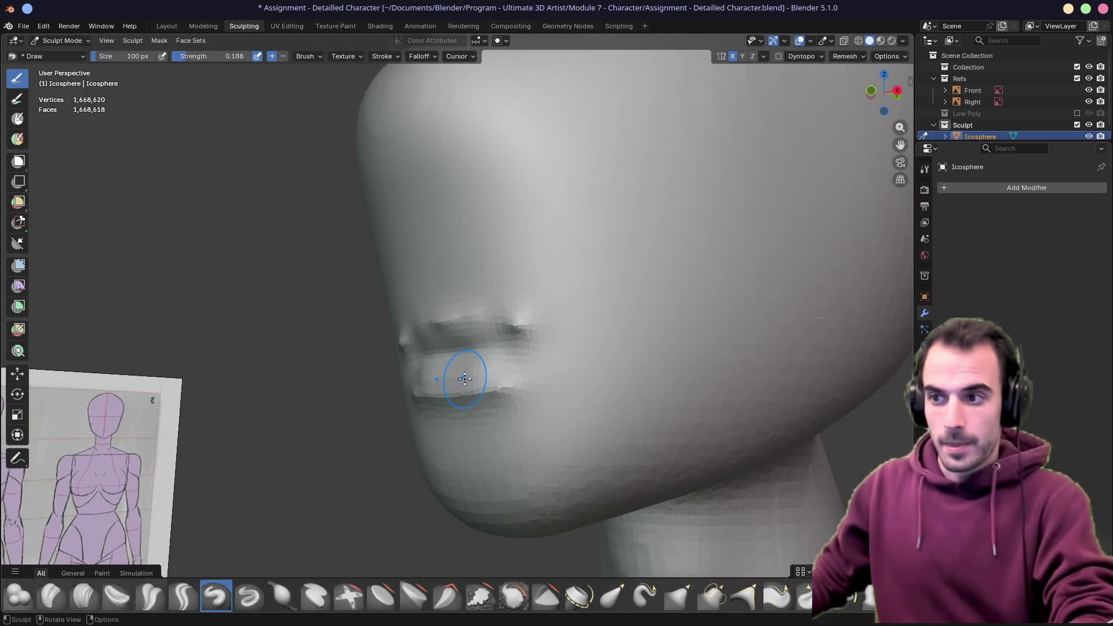
{"action": "key", "text": "f"}
{"action": "left_click", "coordinate": [469, 379]}
{"action": "left_click_drag", "start_coordinate": [189, 60], "coordinate": [198, 61]}
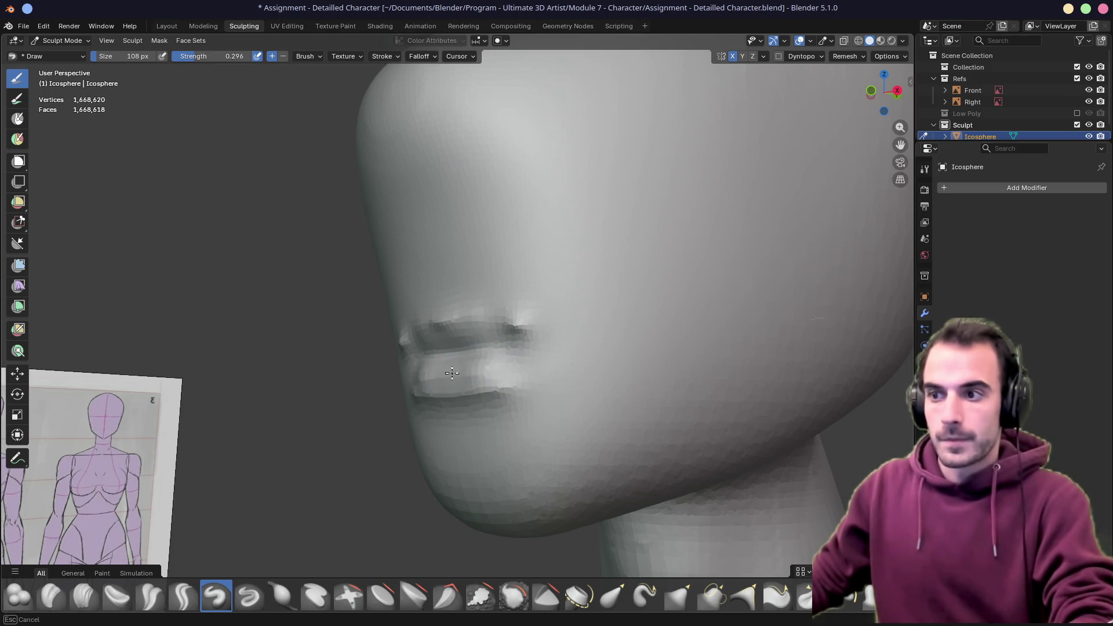
Orbit around the mouth and deepen the lower lip and its shadow
{"action": "mouse_move", "coordinate": [497, 373]}
{"action": "middle_mouse_down"}
{"action": "mouse_move", "coordinate": [540, 357]}
{"action": "mouse_move", "coordinate": [476, 343]}
{"action": "middle_mouse_up"}
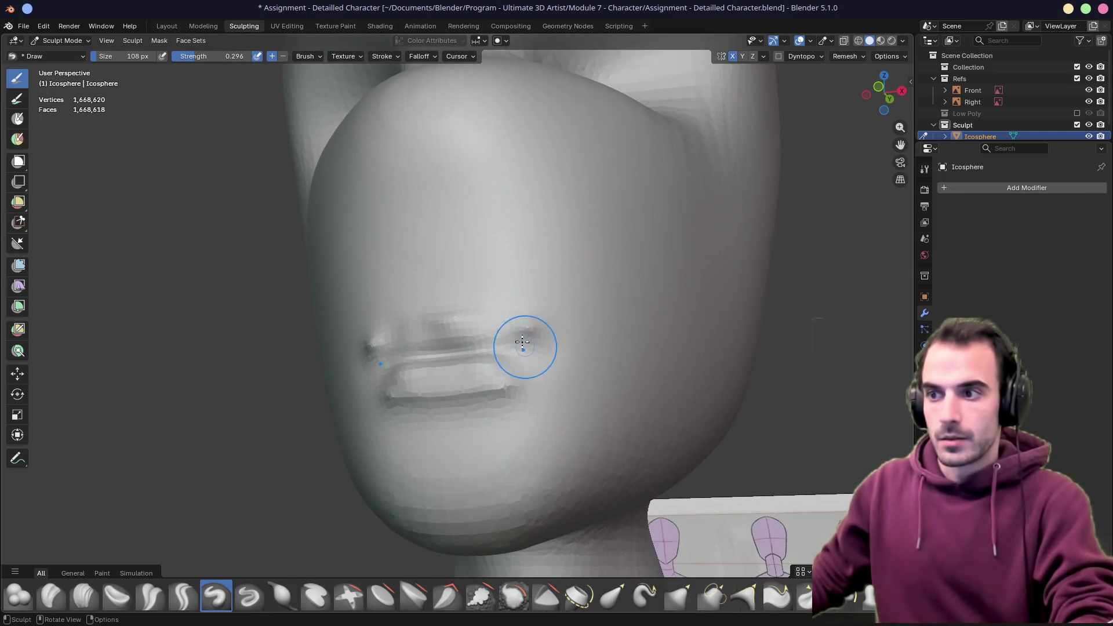
{"action": "mouse_move", "coordinate": [442, 396]}
{"action": "middle_mouse_down"}
{"action": "mouse_move", "coordinate": [460, 355]}
{"action": "mouse_move", "coordinate": [428, 331]}
{"action": "middle_mouse_up"}
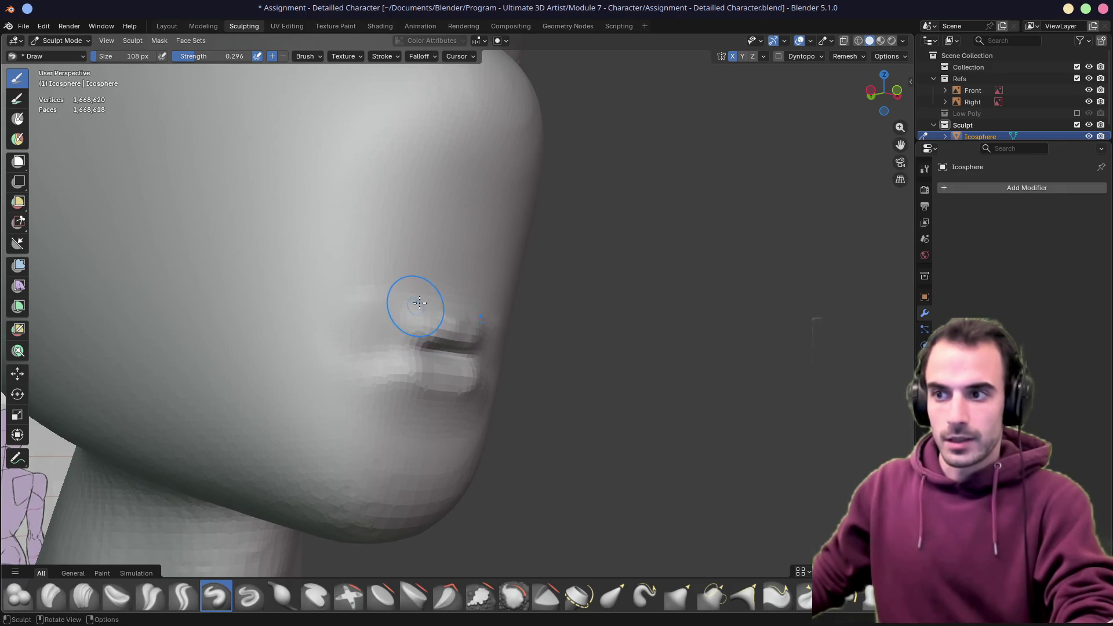
{"action": "middle_click_drag", "start_coordinate": [543, 328], "coordinate": [399, 357]}
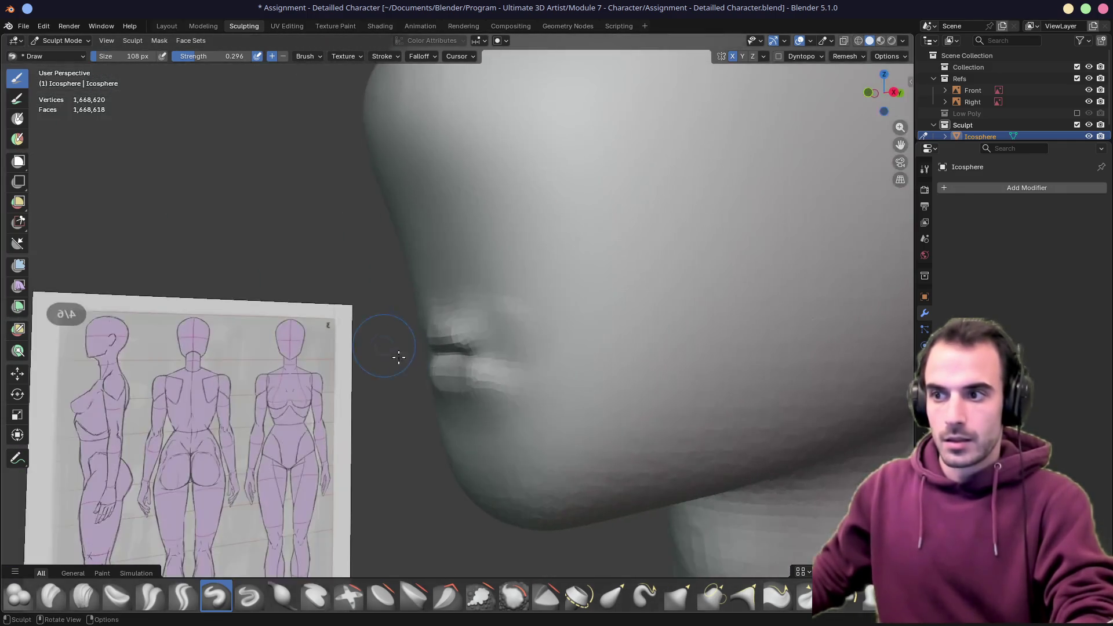
{"action": "middle_click_drag", "start_coordinate": [492, 353], "coordinate": [496, 376]}
{"action": "middle_click_drag", "start_coordinate": [479, 333], "coordinate": [497, 330]}
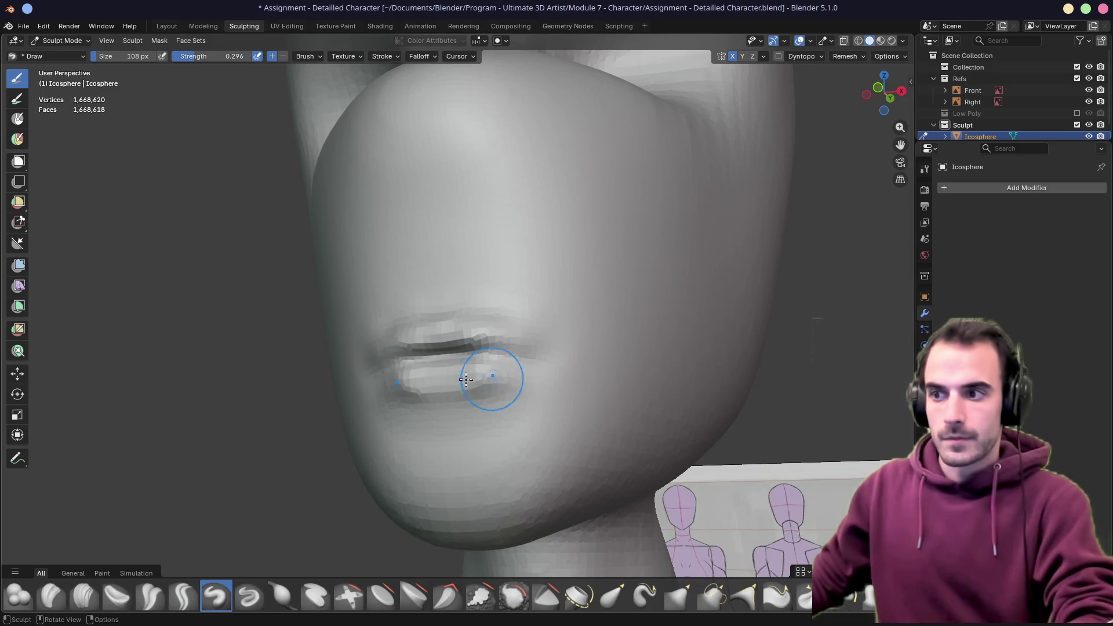
{"action": "middle_click_drag", "start_coordinate": [433, 381], "coordinate": [387, 304]}
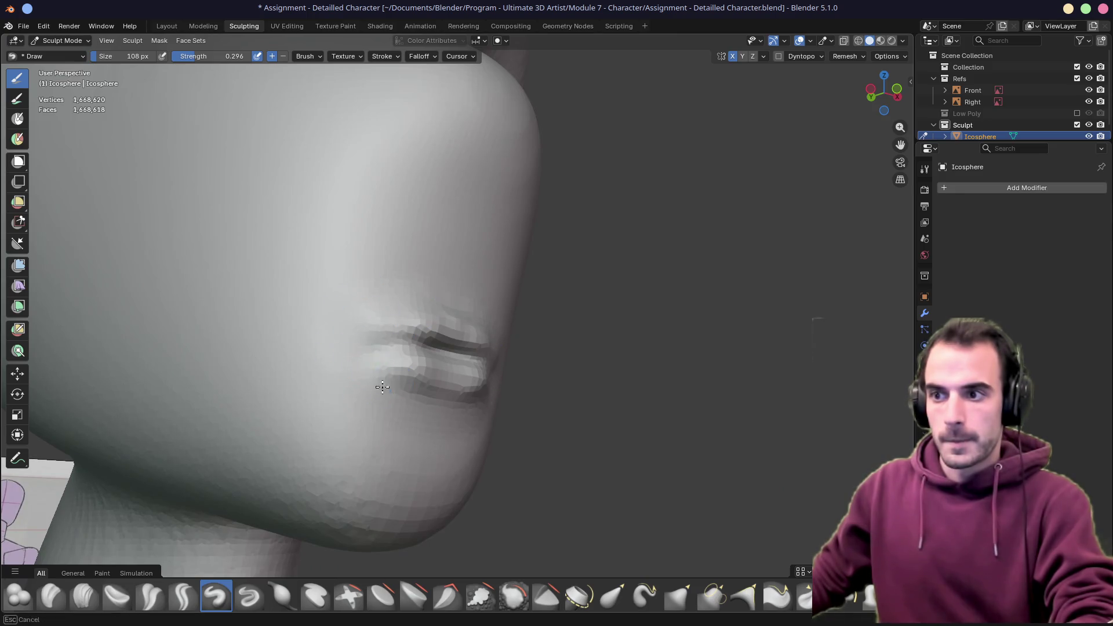
{"action": "middle_click_drag", "start_coordinate": [479, 405], "coordinate": [424, 409]}
{"action": "middle_click_drag", "start_coordinate": [567, 388], "coordinate": [460, 314]}
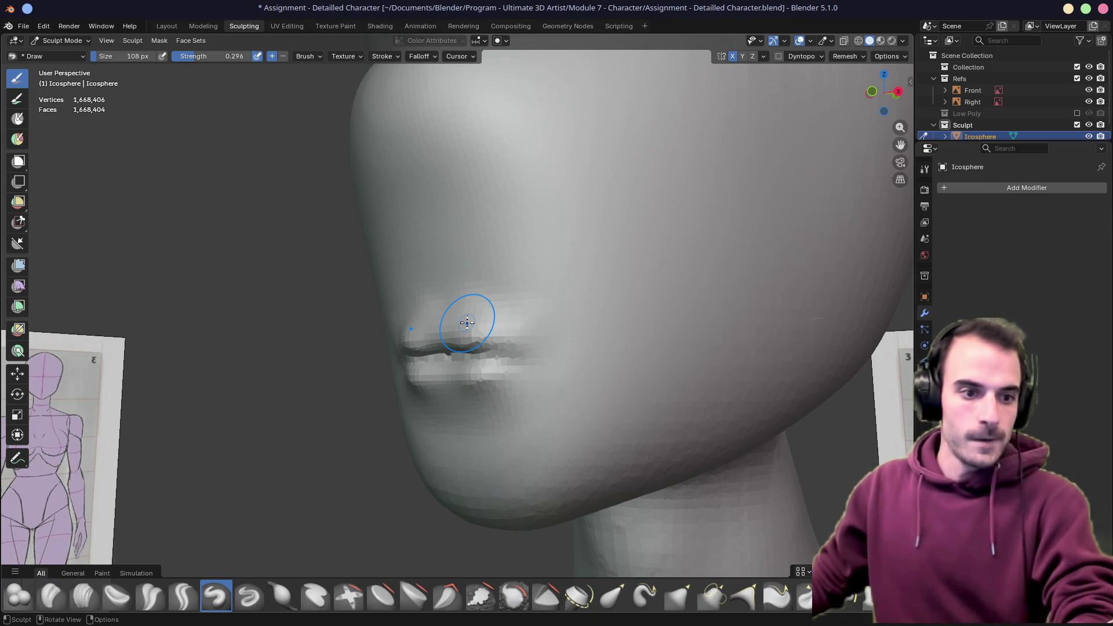
{"action": "middle_click_drag", "start_coordinate": [436, 351], "coordinate": [461, 349]}
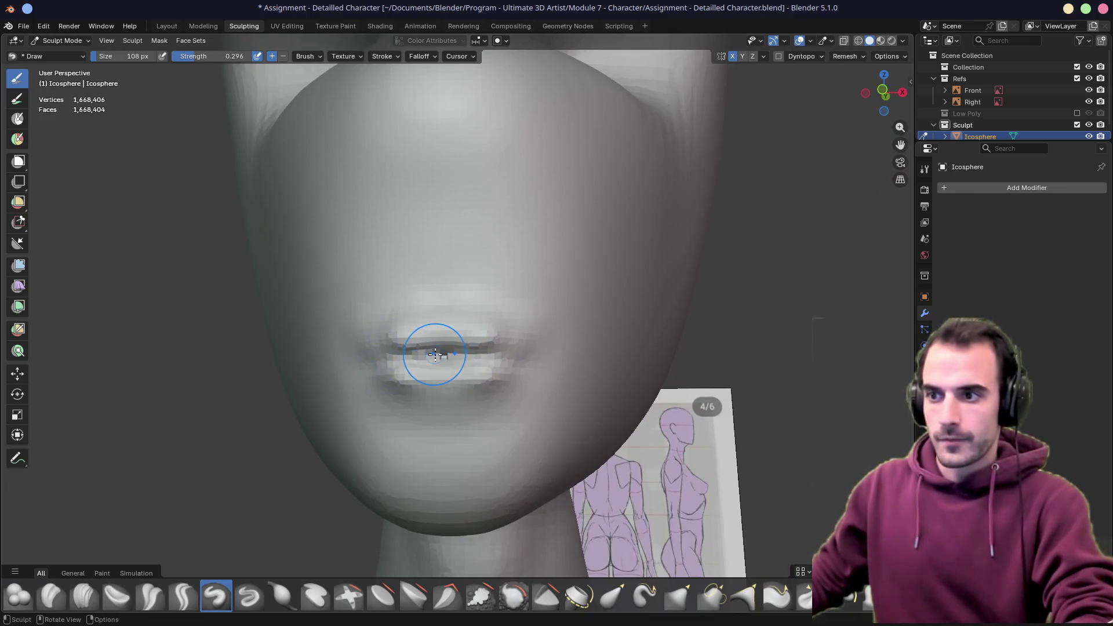
{"action": "mouse_move", "coordinate": [429, 346]}
{"action": "left_mouse_down"}
{"action": "mouse_move", "coordinate": [406, 390]}
{"action": "mouse_move", "coordinate": [537, 372]}
{"action": "left_mouse_up"}
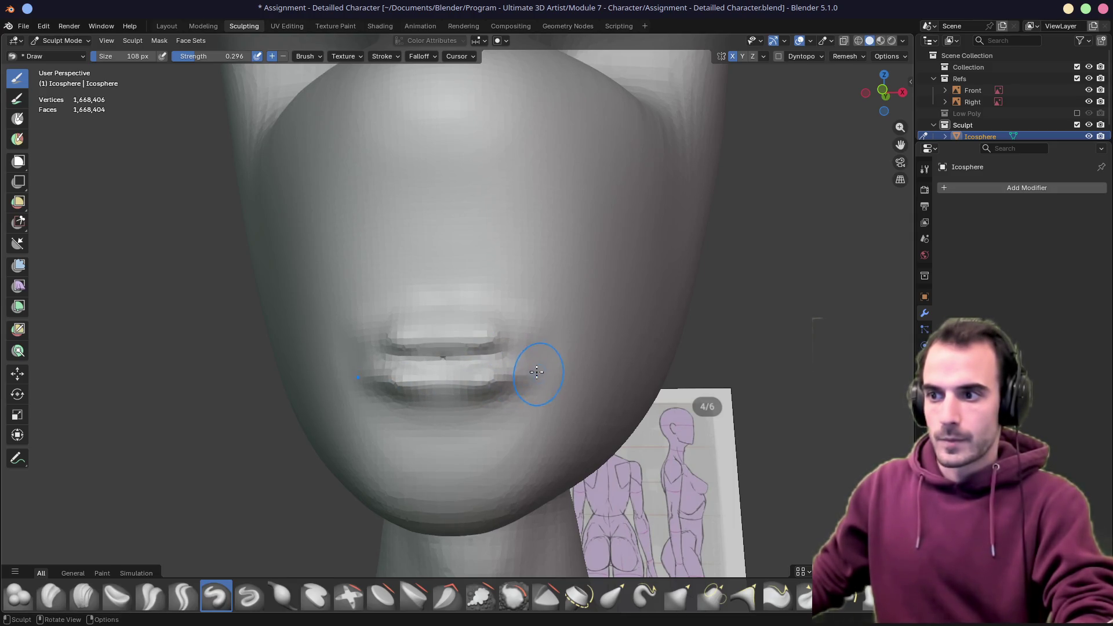
{"action": "middle_click_drag", "start_coordinate": [456, 367], "coordinate": [472, 348]}
{"action": "mouse_move", "coordinate": [319, 352]}
{"action": "middle_mouse_down"}
{"action": "mouse_move", "coordinate": [239, 365]}
{"action": "mouse_move", "coordinate": [323, 360]}
{"action": "middle_mouse_up"}
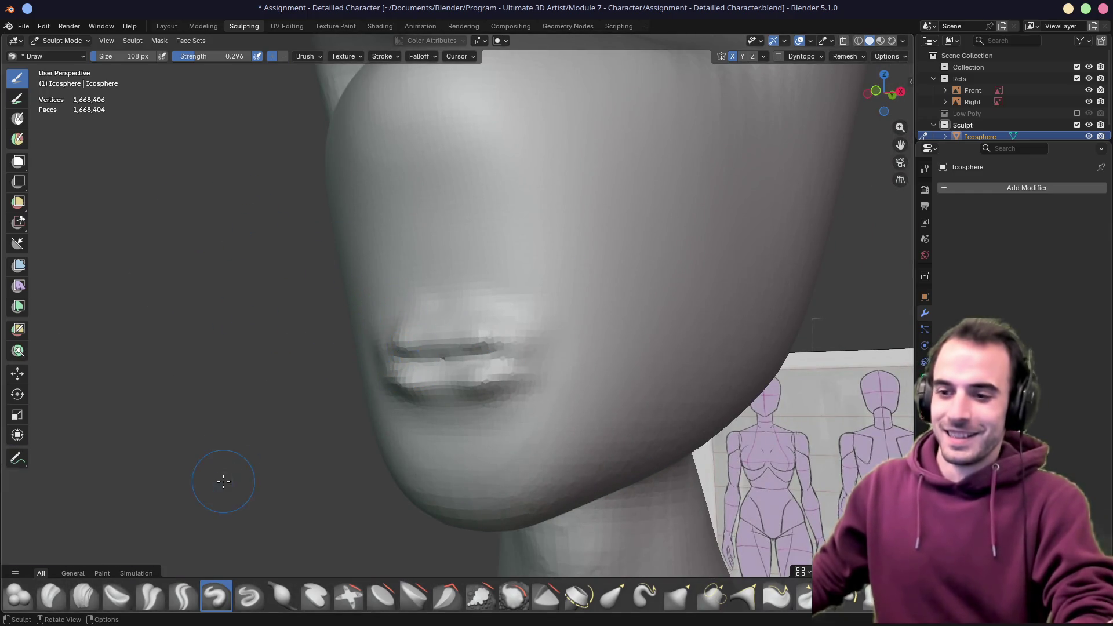
{"action": "left_click", "coordinate": [249, 596]}
Carve the upper lip crease deeper and sharpen the groove along the lower lip
{"action": "mouse_move", "coordinate": [434, 331]}
{"action": "left_mouse_down"}
{"action": "mouse_move", "coordinate": [499, 334]}
{"action": "mouse_move", "coordinate": [464, 380]}
{"action": "mouse_move", "coordinate": [406, 400]}
{"action": "mouse_move", "coordinate": [510, 374]}
{"action": "mouse_move", "coordinate": [483, 423]}
{"action": "left_mouse_up"}
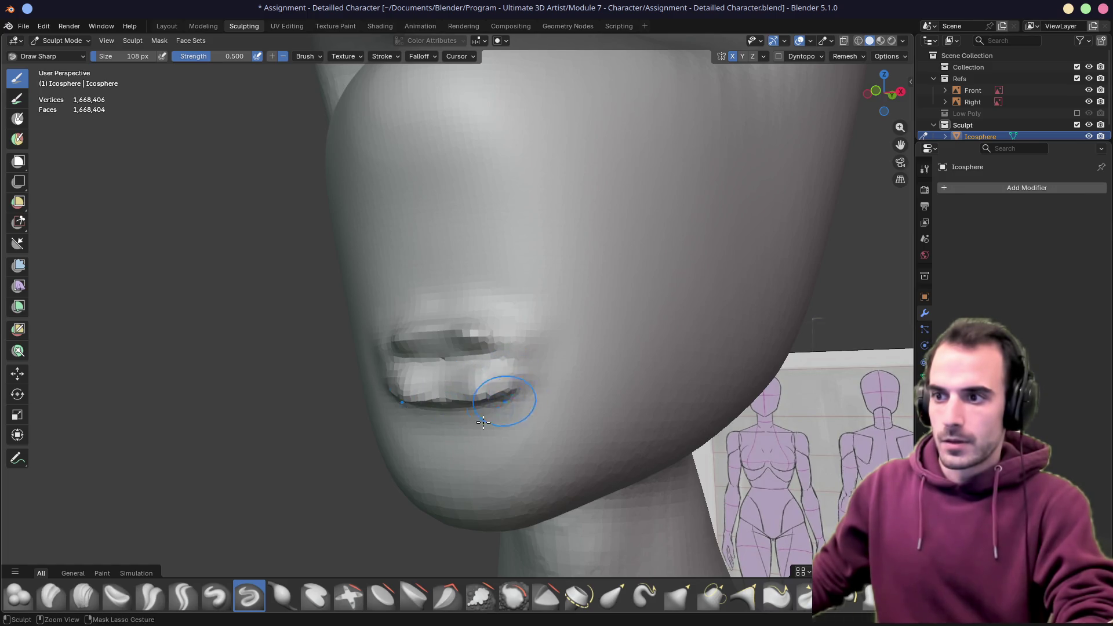
{"action": "middle_click_drag", "start_coordinate": [483, 423], "coordinate": [591, 392]}
{"action": "mouse_move", "coordinate": [487, 395]}
{"action": "left_mouse_down"}
{"action": "mouse_move", "coordinate": [458, 385]}
{"action": "mouse_move", "coordinate": [455, 398]}
{"action": "mouse_move", "coordinate": [431, 396]}
{"action": "left_mouse_up"}
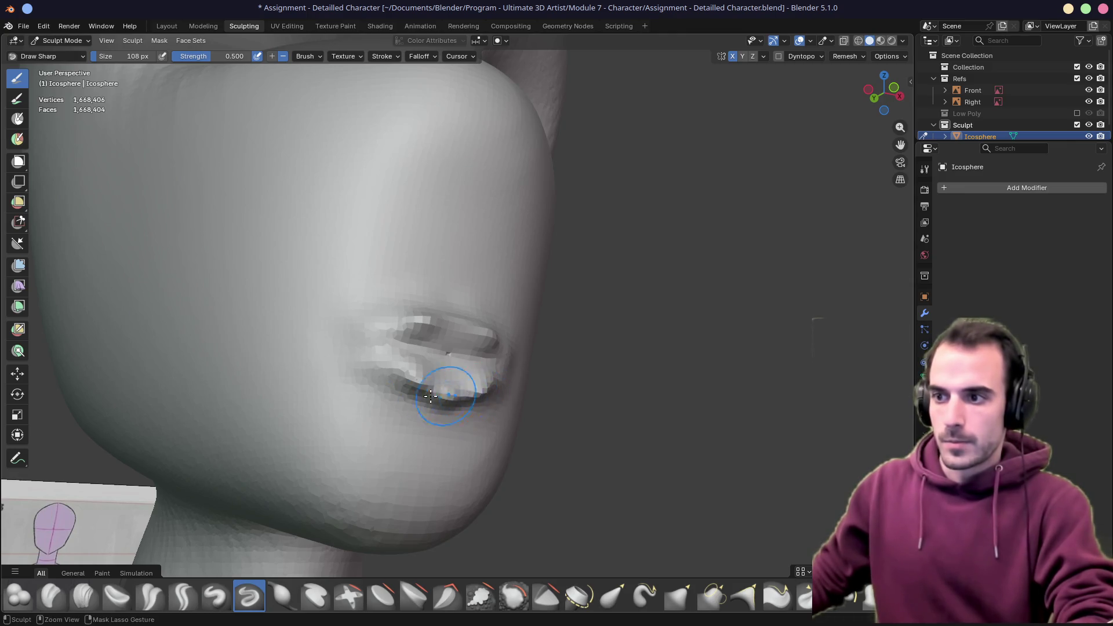
{"action": "middle_click_drag", "start_coordinate": [446, 392], "coordinate": [487, 389]}
{"action": "left_click_drag", "start_coordinate": [488, 389], "coordinate": [489, 380], "text": "ctrl"}
{"action": "mouse_move", "coordinate": [489, 381]}
{"action": "middle_mouse_down"}
{"action": "mouse_move", "coordinate": [601, 387]}
{"action": "mouse_move", "coordinate": [515, 410]}
{"action": "mouse_move", "coordinate": [442, 348]}
{"action": "mouse_move", "coordinate": [439, 412]}
{"action": "middle_mouse_up"}
Enlarge the brush to 290 px and soften the crease beneath the chin bulge
{"action": "key", "text": "f"}
{"action": "left_click", "coordinate": [505, 439]}
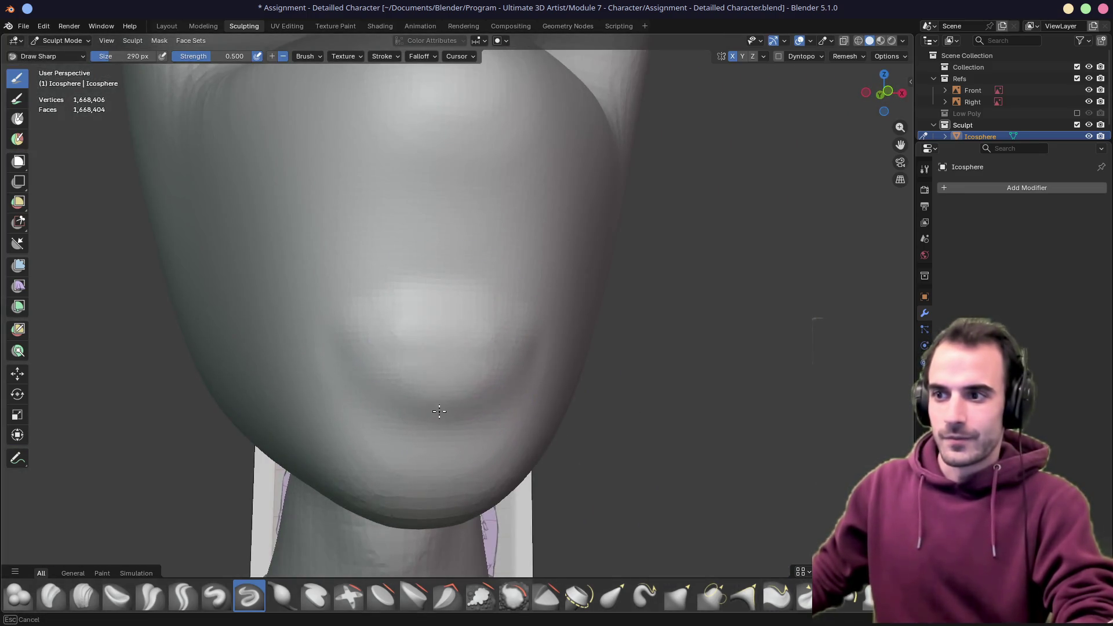
{"action": "left_click_drag", "start_coordinate": [439, 412], "coordinate": [406, 368], "text": "shift"}
{"action": "mouse_move", "coordinate": [428, 397]}
{"action": "middle_mouse_down"}
{"action": "mouse_move", "coordinate": [402, 346]}
{"action": "mouse_move", "coordinate": [325, 348]}
{"action": "mouse_move", "coordinate": [422, 313]}
{"action": "middle_mouse_up"}
{"action": "middle_click_drag", "start_coordinate": [467, 342], "coordinate": [466, 364]}
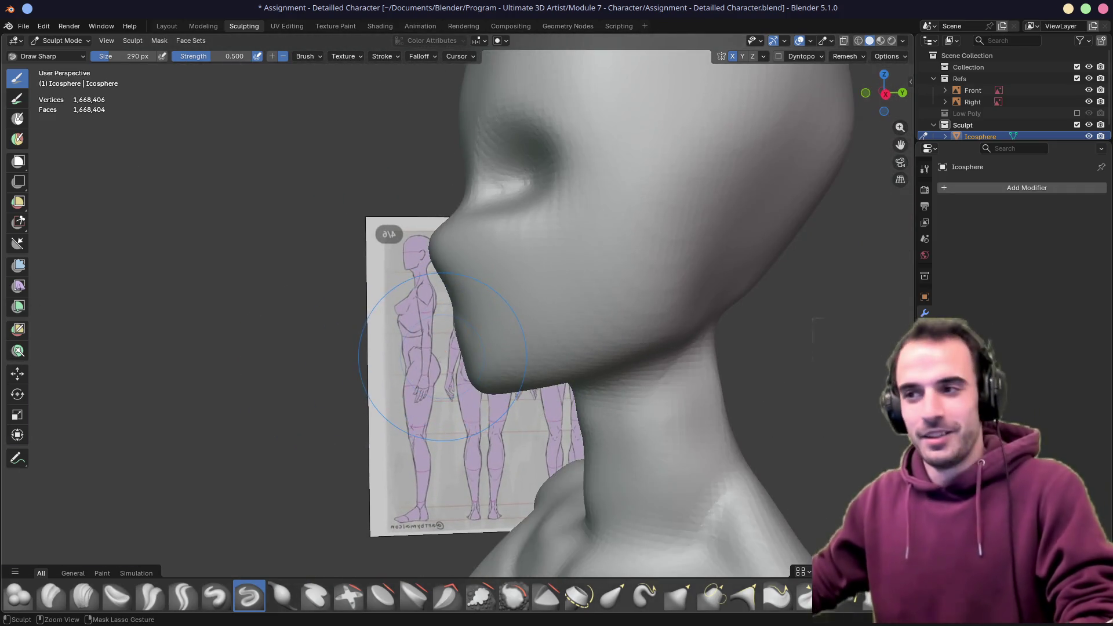
Save Assignment - Detailled Character.blend, then inspect the full body and both knees
{"action": "key", "text": "ctrl+s"}
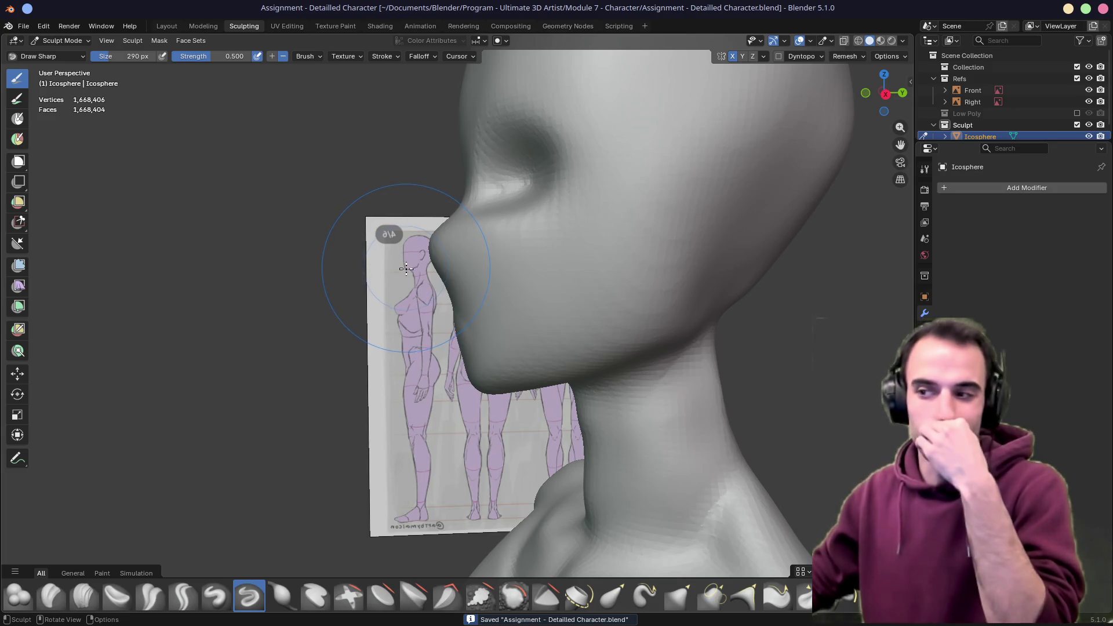
{"action": "scroll", "coordinate": [410, 272], "scroll_direction": "down", "scroll_amount": 3}
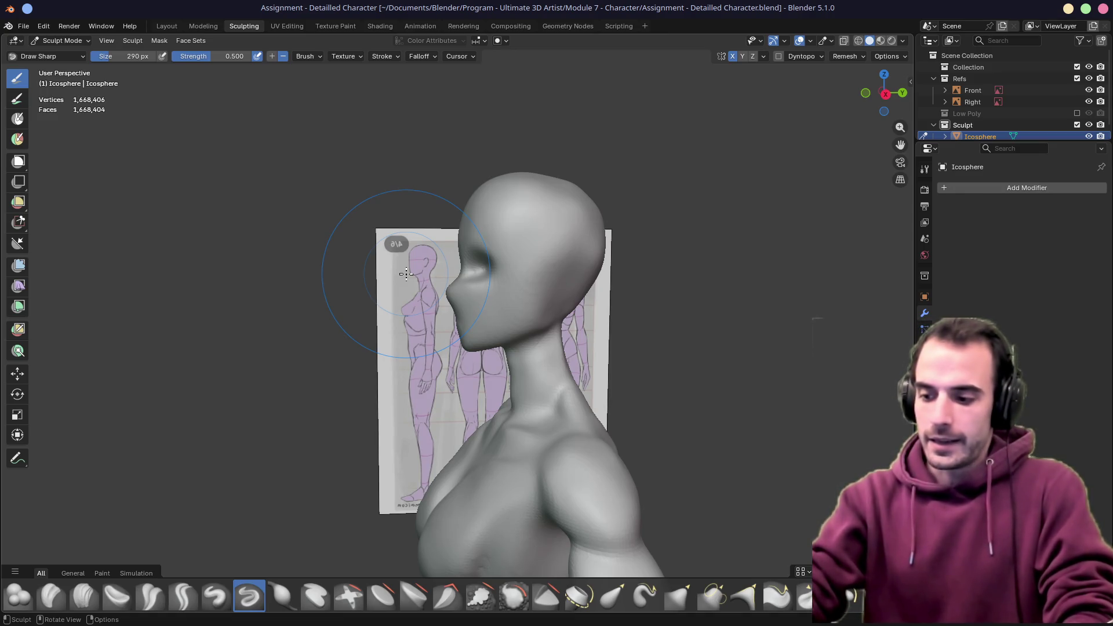
{"action": "mouse_move", "coordinate": [406, 274]}
{"action": "middle_mouse_down"}
{"action": "mouse_move", "coordinate": [571, 301]}
{"action": "mouse_move", "coordinate": [696, 306]}
{"action": "mouse_move", "coordinate": [453, 377]}
{"action": "mouse_move", "coordinate": [474, 390]}
{"action": "mouse_move", "coordinate": [454, 460]}
{"action": "mouse_move", "coordinate": [445, 459]}
{"action": "mouse_move", "coordinate": [435, 323]}
{"action": "mouse_move", "coordinate": [398, 404]}
{"action": "middle_mouse_up"}
{"action": "scroll", "coordinate": [436, 343], "scroll_direction": "up", "scroll_amount": 2}
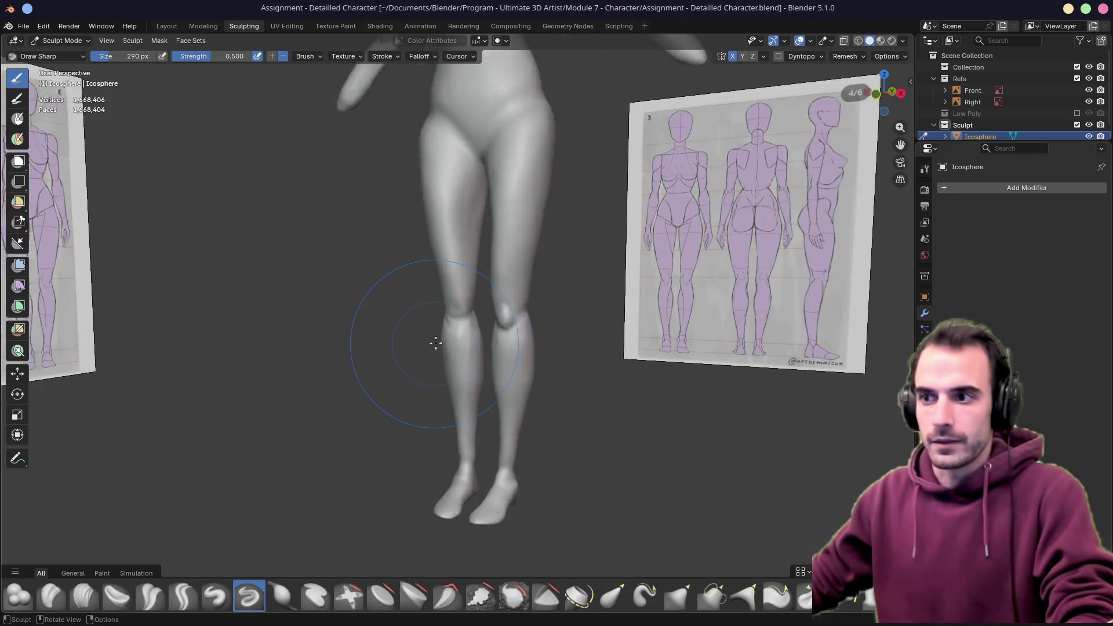
{"action": "scroll", "coordinate": [436, 342], "scroll_direction": "up", "scroll_amount": 3}
{"action": "mouse_move", "coordinate": [455, 323]}
{"action": "middle_mouse_down"}
{"action": "mouse_move", "coordinate": [447, 298]}
{"action": "mouse_move", "coordinate": [514, 318]}
{"action": "middle_mouse_up"}
{"action": "middle_click_drag", "start_coordinate": [589, 311], "coordinate": [467, 323]}
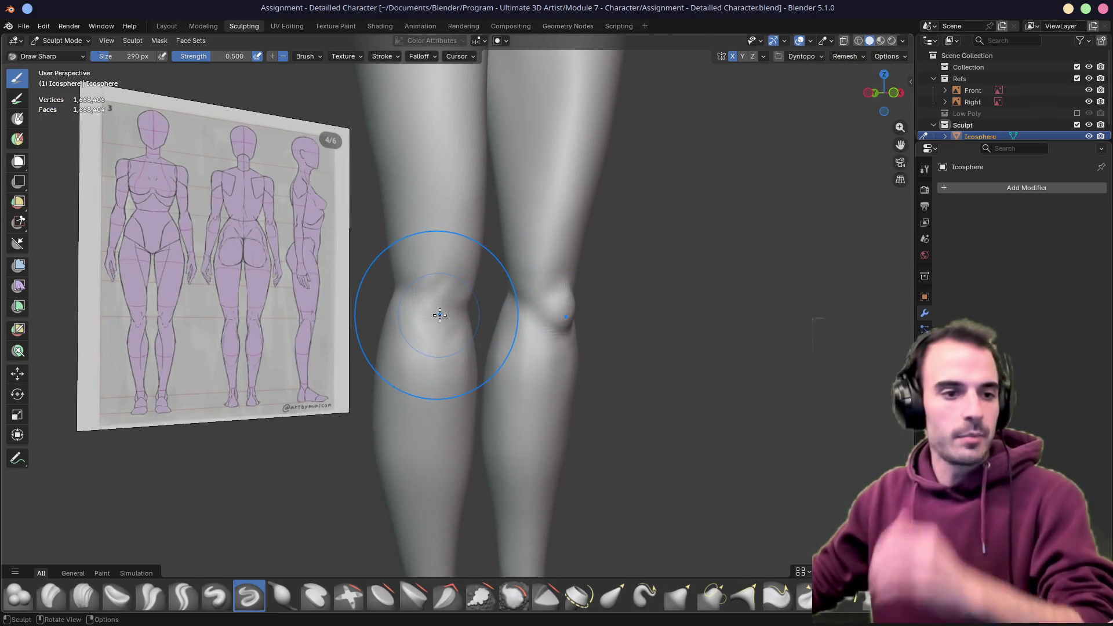
{"action": "scroll", "coordinate": [439, 315], "scroll_direction": "down", "scroll_amount": 3}
{"action": "middle_click_drag", "start_coordinate": [439, 315], "coordinate": [541, 280]}
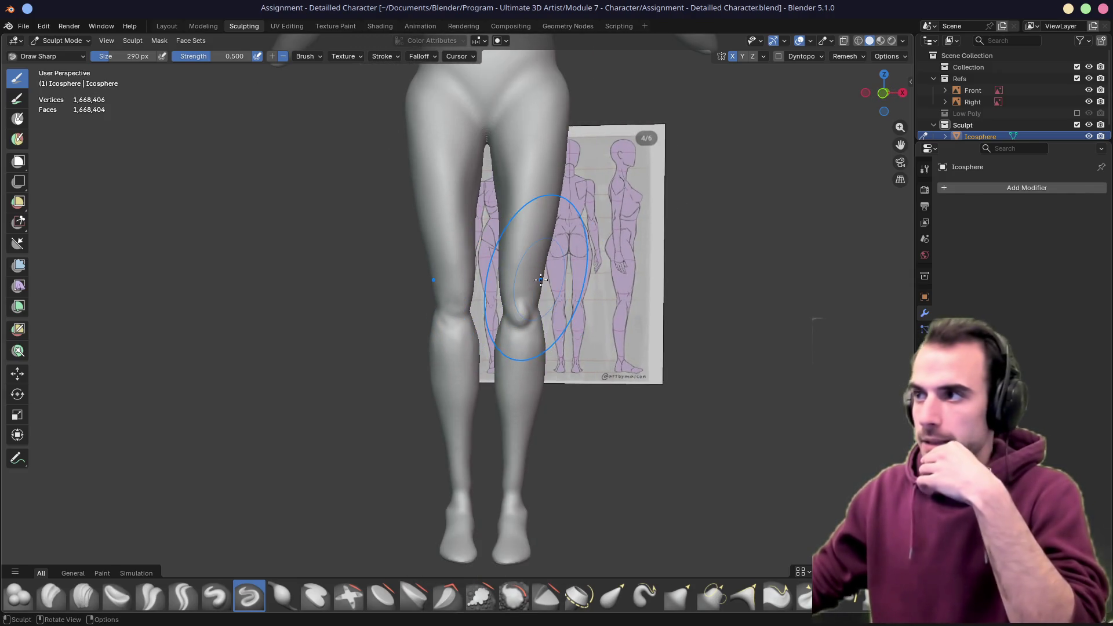
Symmetrize the sculpt from +X to -X using the header symmetry options
{"action": "left_click", "coordinate": [764, 56]}
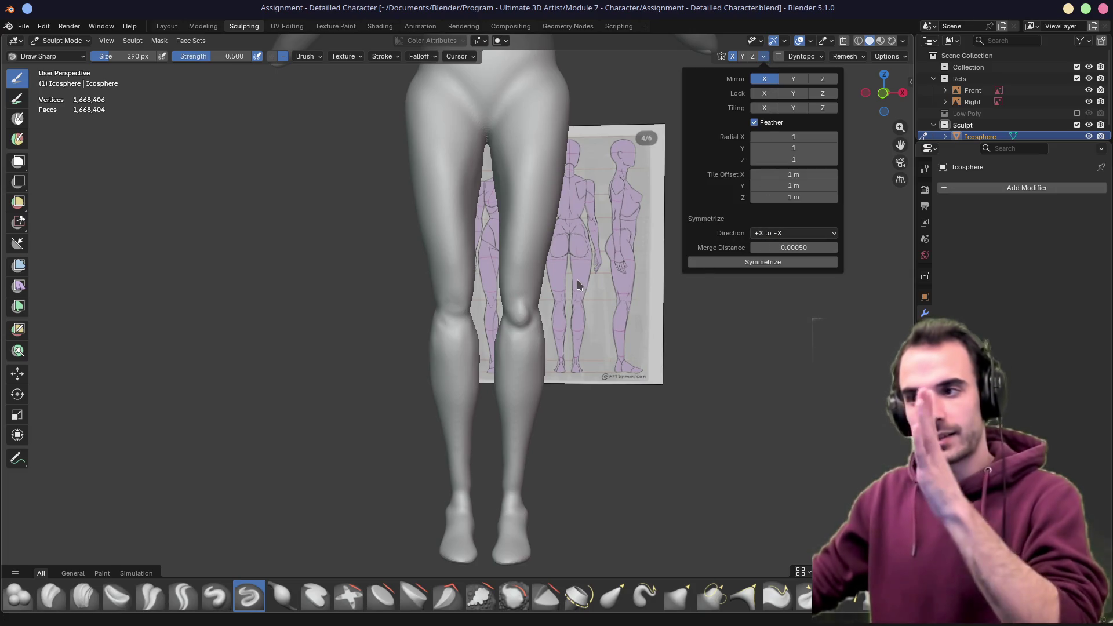
{"action": "left_click", "coordinate": [722, 265]}
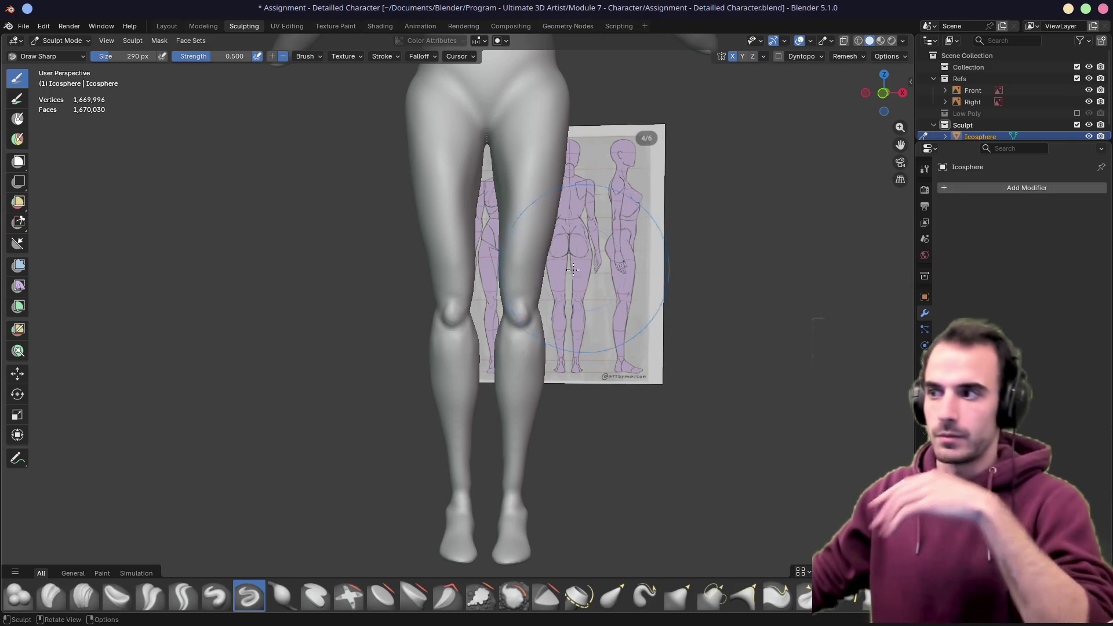
{"action": "mouse_move", "coordinate": [295, 171]}
{"action": "middle_mouse_down"}
{"action": "mouse_move", "coordinate": [372, 249]}
{"action": "mouse_move", "coordinate": [276, 278]}
{"action": "mouse_move", "coordinate": [368, 259]}
{"action": "mouse_move", "coordinate": [480, 267]}
{"action": "mouse_move", "coordinate": [454, 323]}
{"action": "mouse_move", "coordinate": [477, 224]}
{"action": "mouse_move", "coordinate": [454, 266]}
{"action": "mouse_move", "coordinate": [504, 236]}
{"action": "mouse_move", "coordinate": [467, 241]}
{"action": "mouse_move", "coordinate": [500, 305]}
{"action": "mouse_move", "coordinate": [455, 310]}
{"action": "mouse_move", "coordinate": [465, 388]}
{"action": "mouse_move", "coordinate": [566, 236]}
{"action": "middle_mouse_up"}
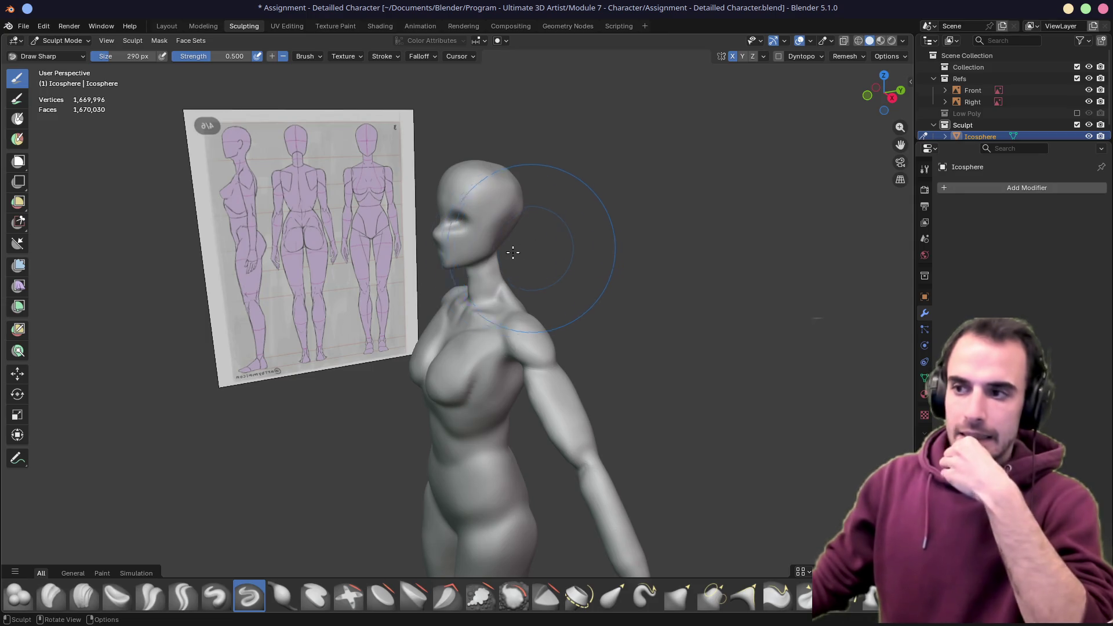
Review the whole character from the front and save the file again
{"action": "middle_click_drag", "start_coordinate": [510, 251], "coordinate": [562, 241]}
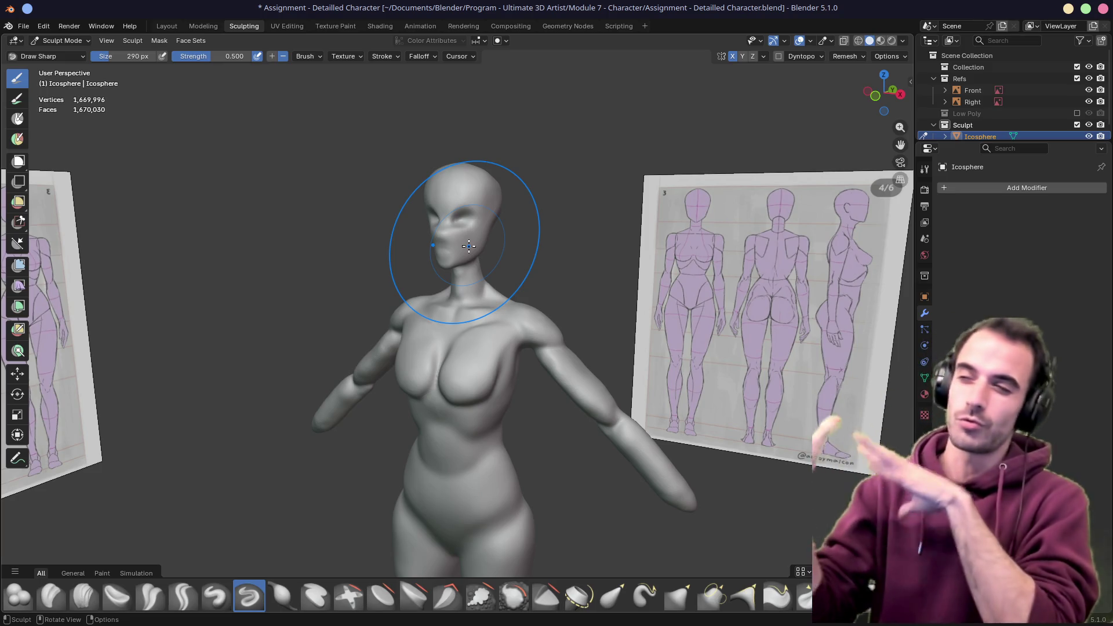
{"action": "key", "text": "ctrl+s"}
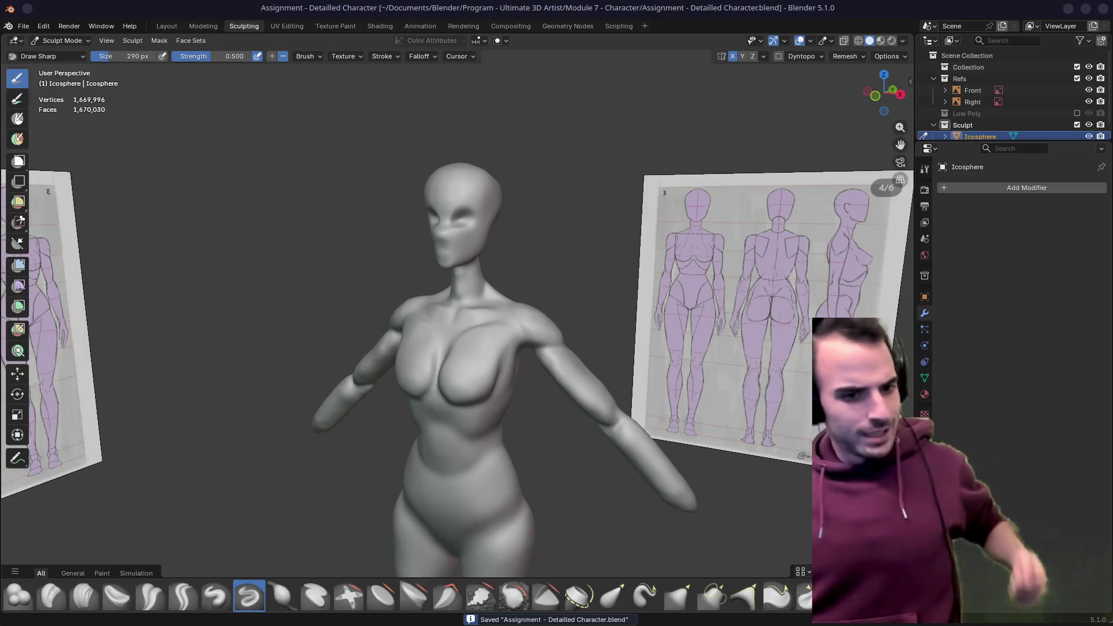